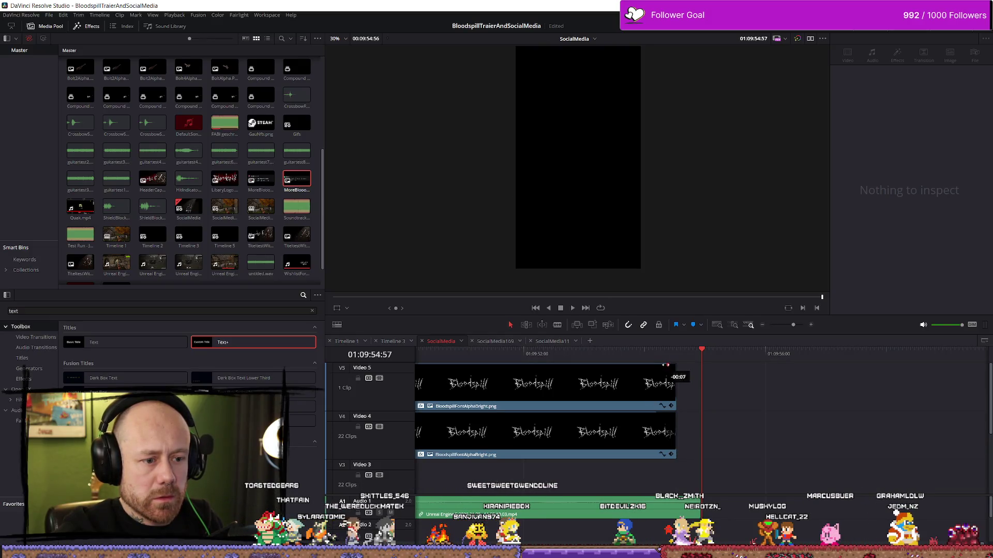
Step: Trim the end of the Bloodspill logo clip on V5 and play it back to check
drag(658, 365, 658, 371)
click(579, 357)
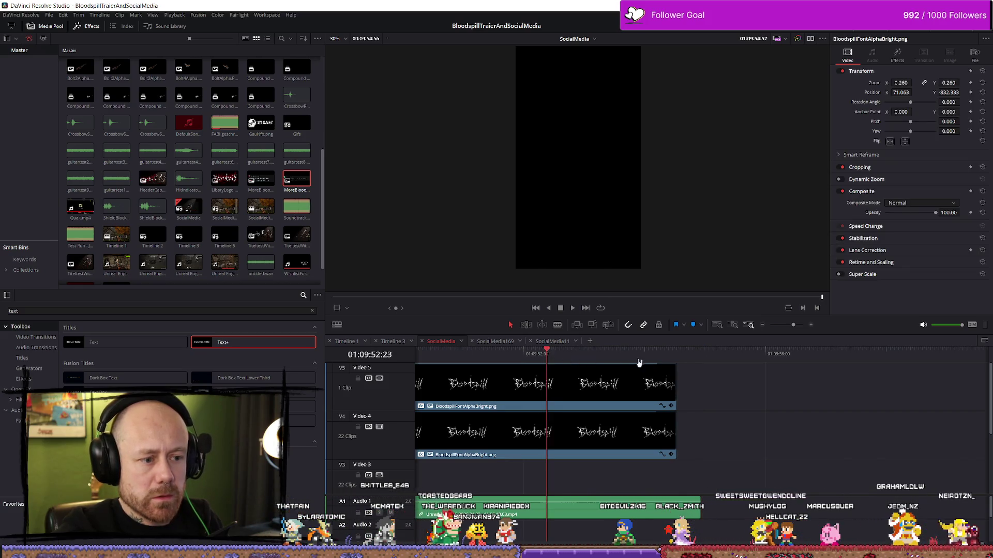
key(space)
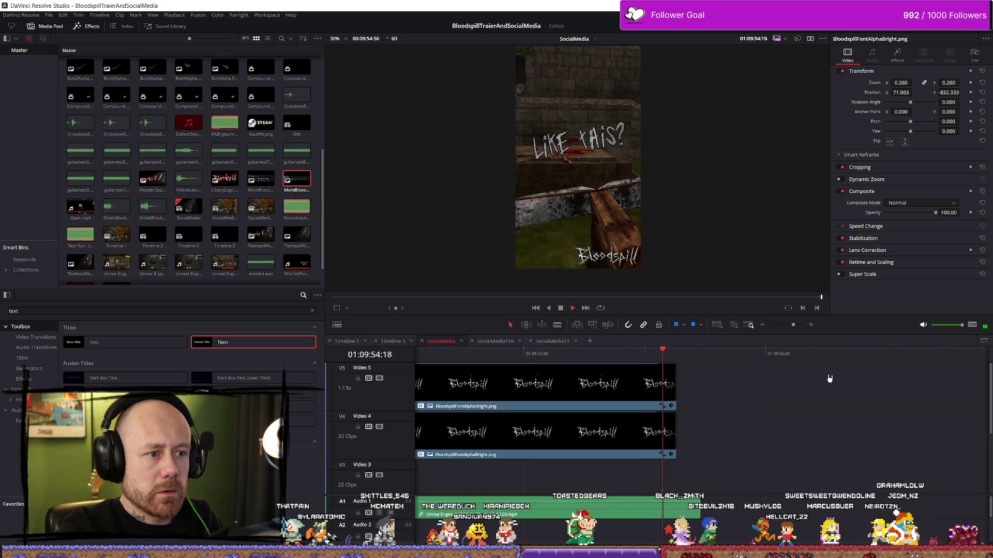
key(space)
key(shift+z)
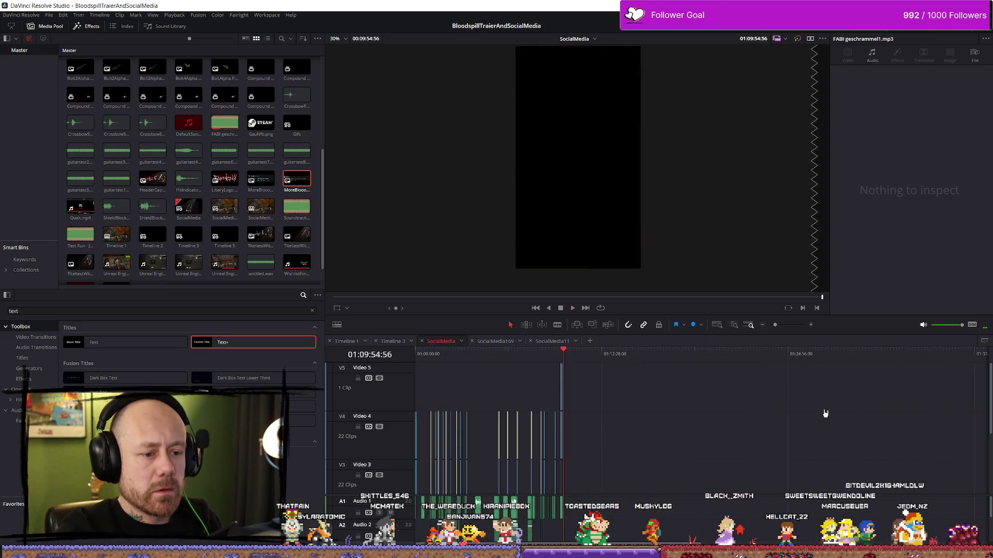
key(ctrl+equal)
key(ctrl+equal)
key(Up)
key(space)
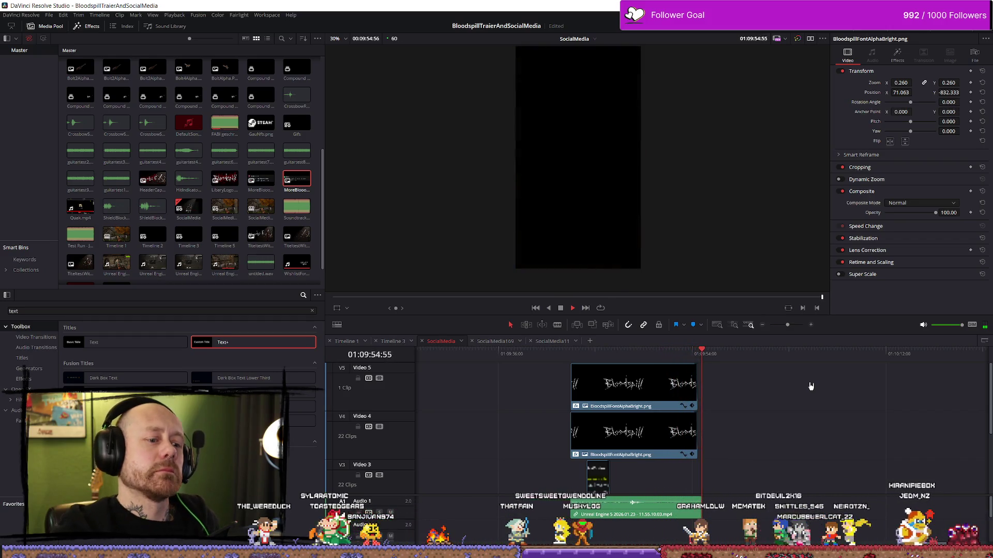
Step: Play through the gameplay section to the end of the edit, then go to the Deliver page
scroll(848, 393, down, 4)
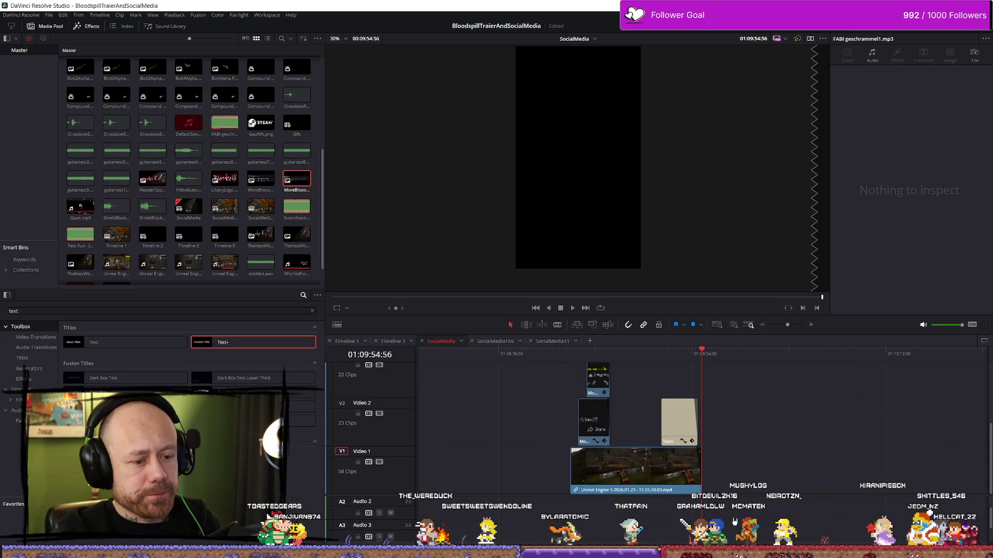
click(568, 355)
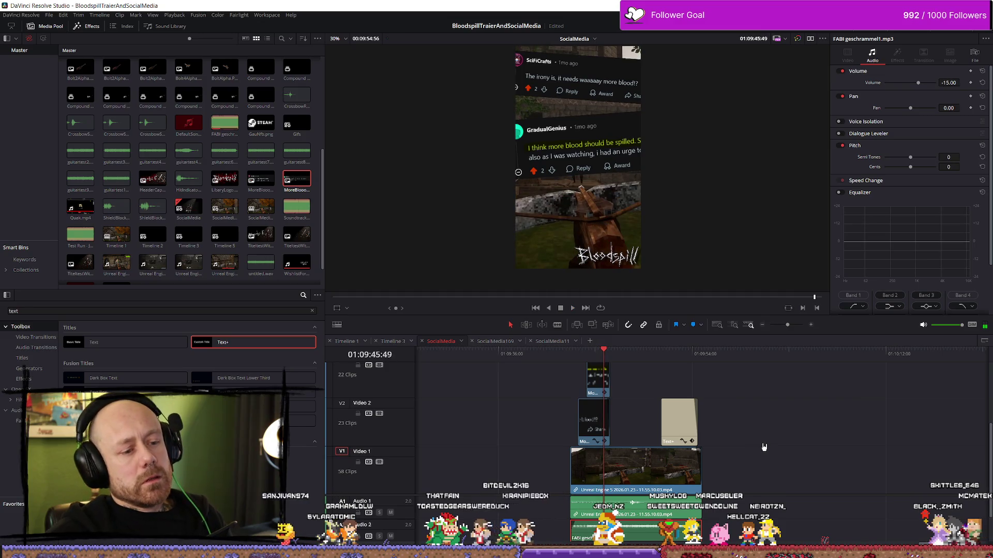
key(space)
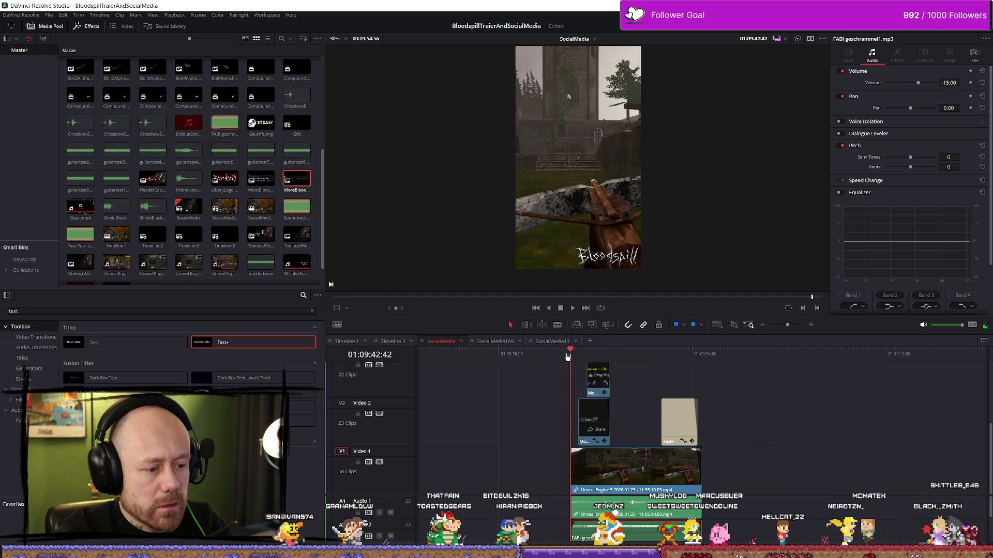
drag(626, 354, 702, 354)
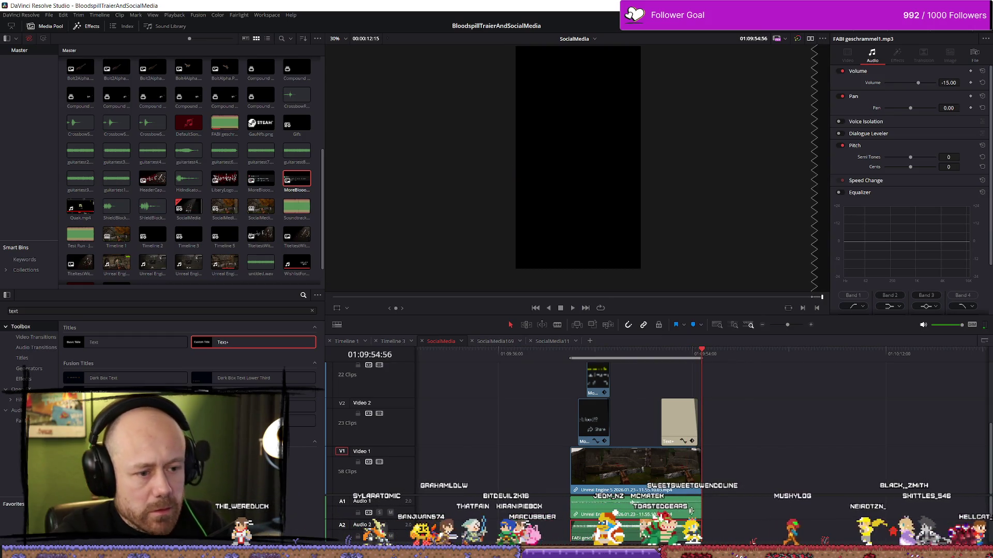
key(shift+8)
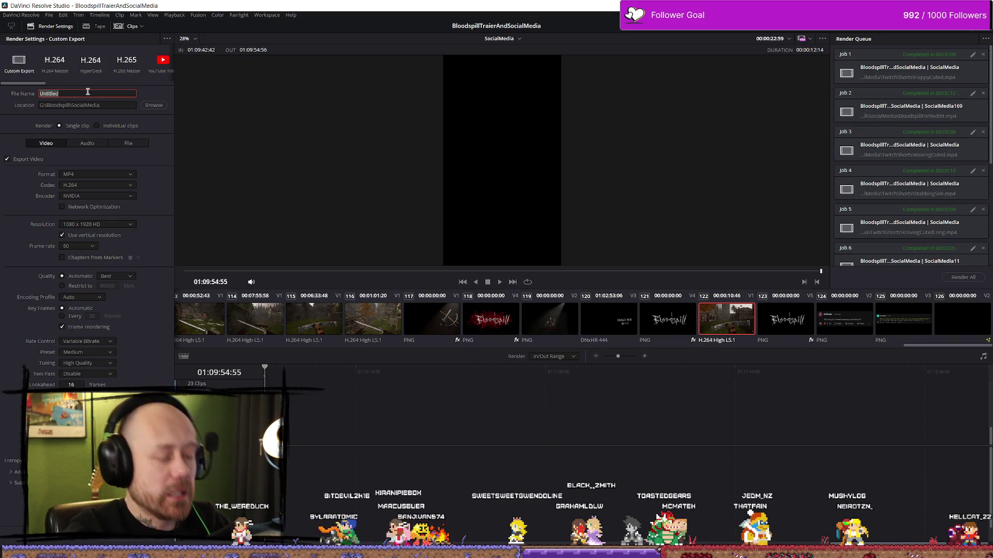
Step: Name the export HeadshotSplatter, queue and render it, then return to the Edit page
text(HeadshotSpla)
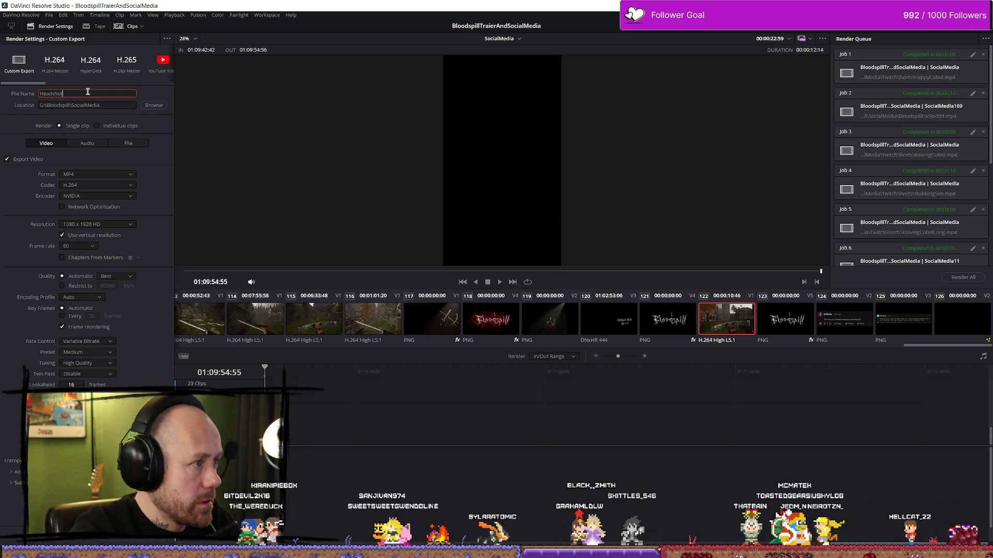
text(tter)
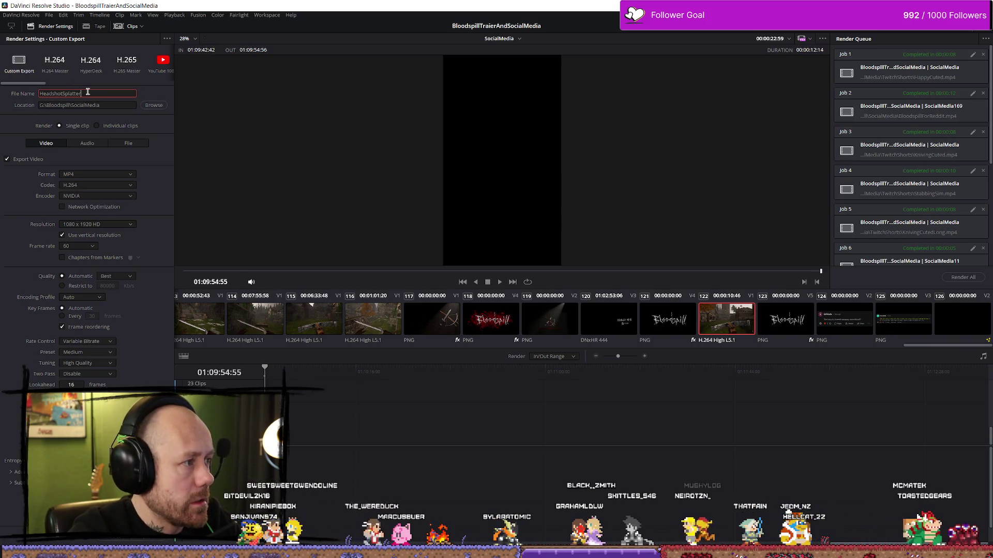
click(151, 540)
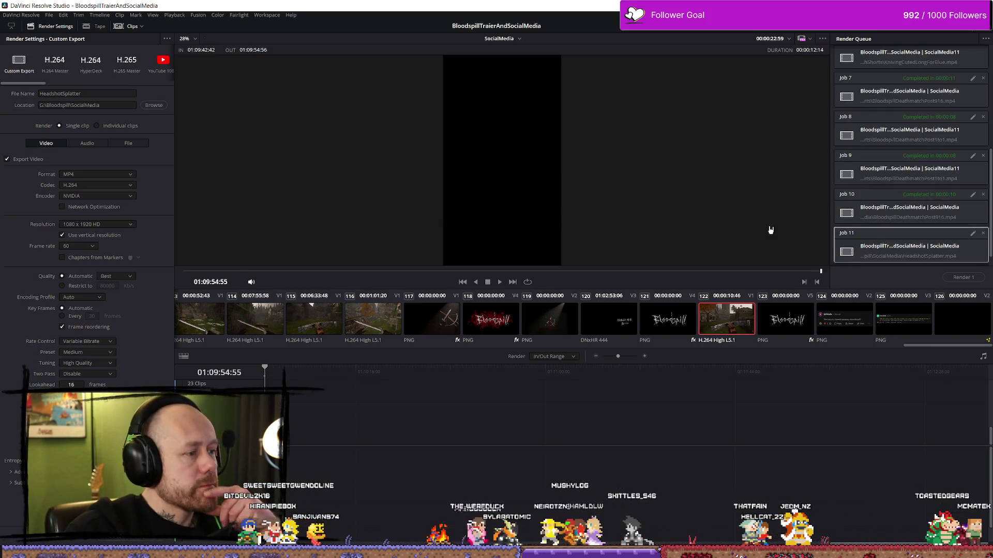
click(977, 278)
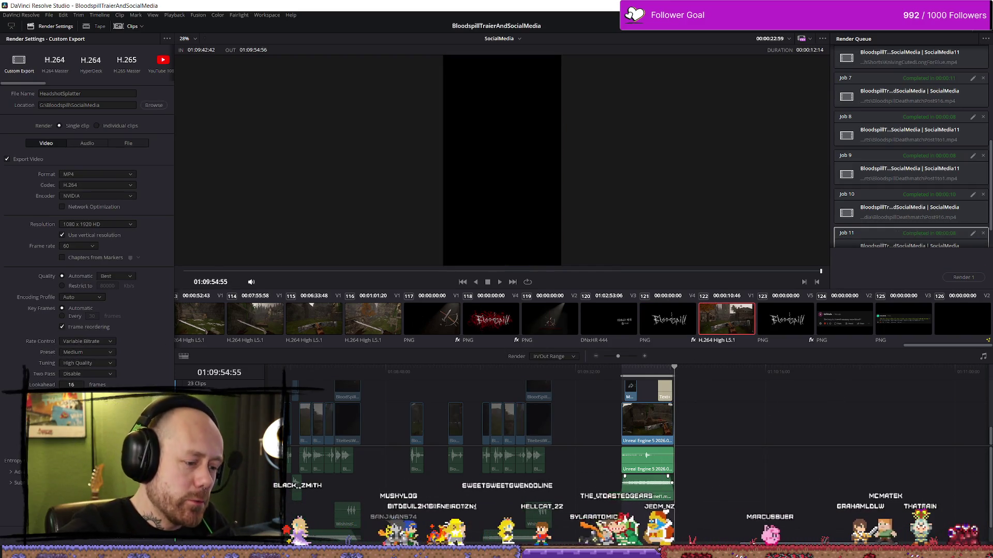
key(shift+4)
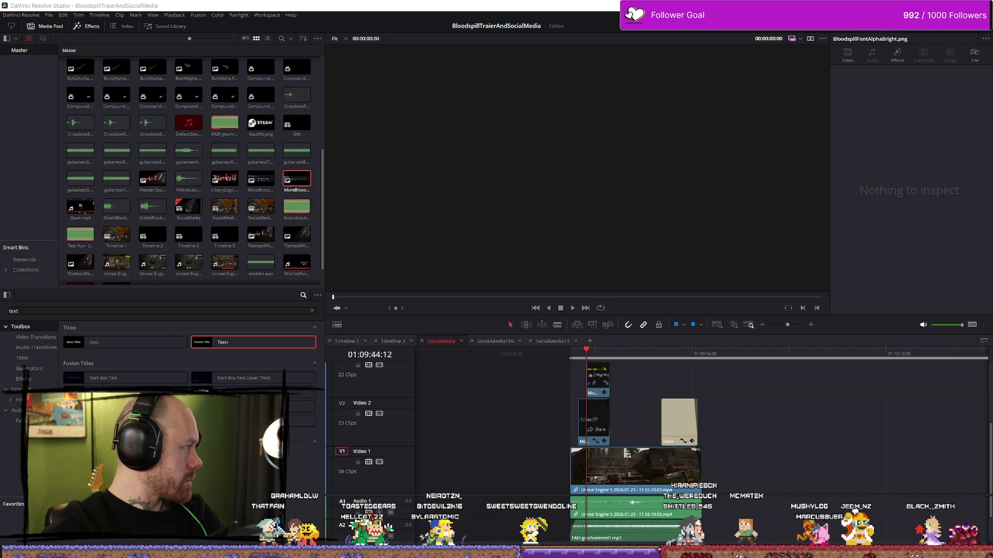
Step: Drag five sound effect files from Explorer into the media pool and timeline
scroll(207, 171, up, 6)
mouse_move(260, 236)
mouse_down()
mouse_move(822, 455)
mouse_move(807, 507)
mouse_up()
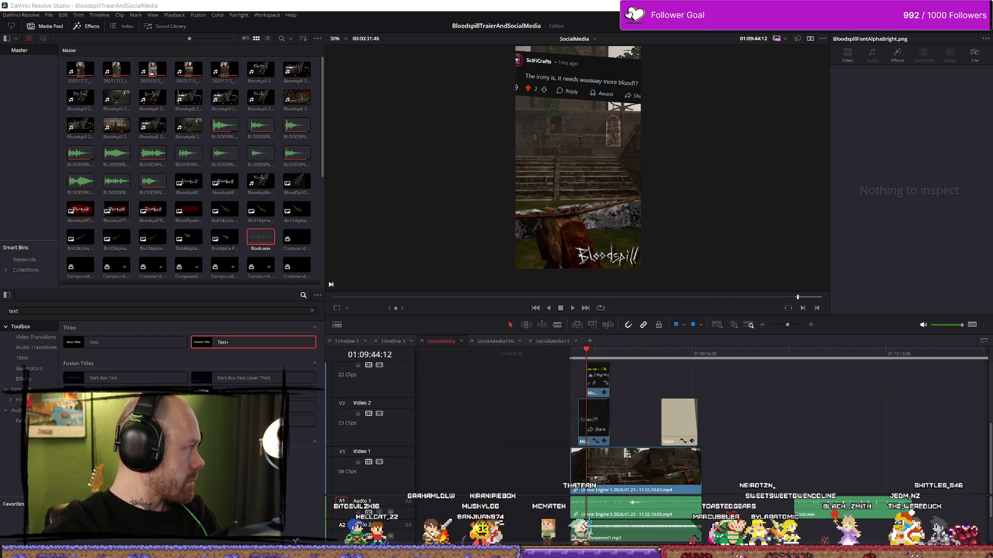
mouse_move(325, 362)
mouse_down()
mouse_move(920, 476)
mouse_move(919, 465)
mouse_up()
scroll(916, 450, down, 3)
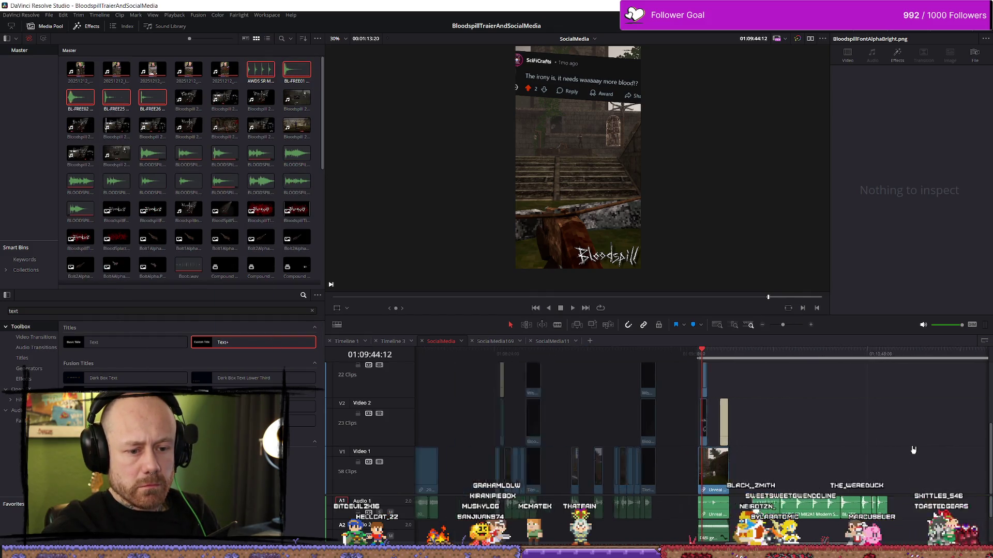
Step: Audition the new shot sound and delete the unwanted clip from Audio 1
key(space)
scroll(939, 453, up, 3)
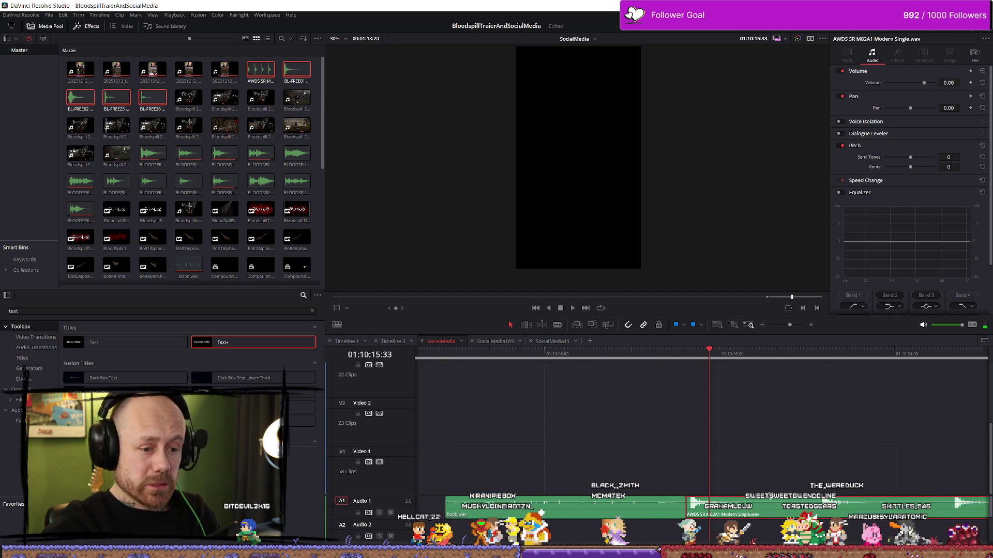
click(688, 361)
key(space)
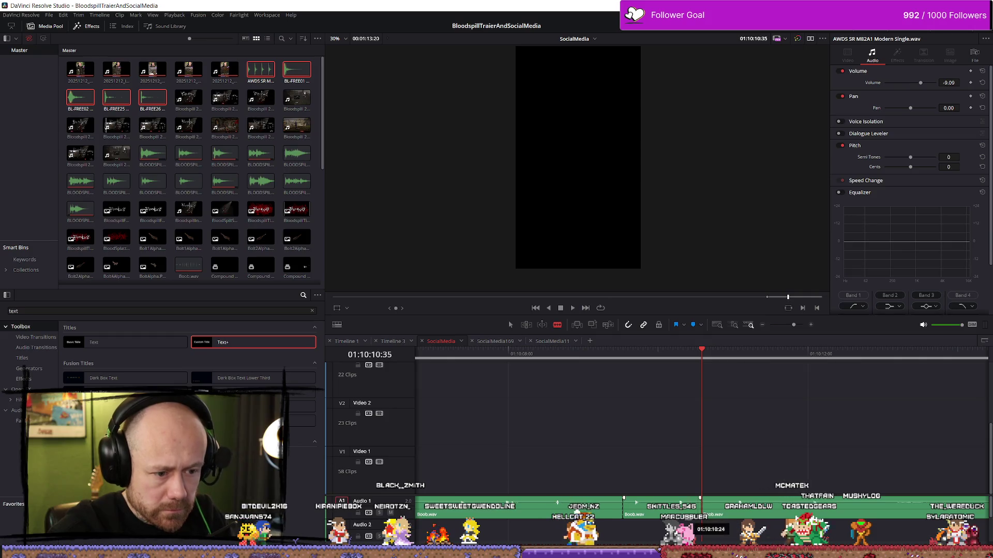
scroll(585, 473, down, 3)
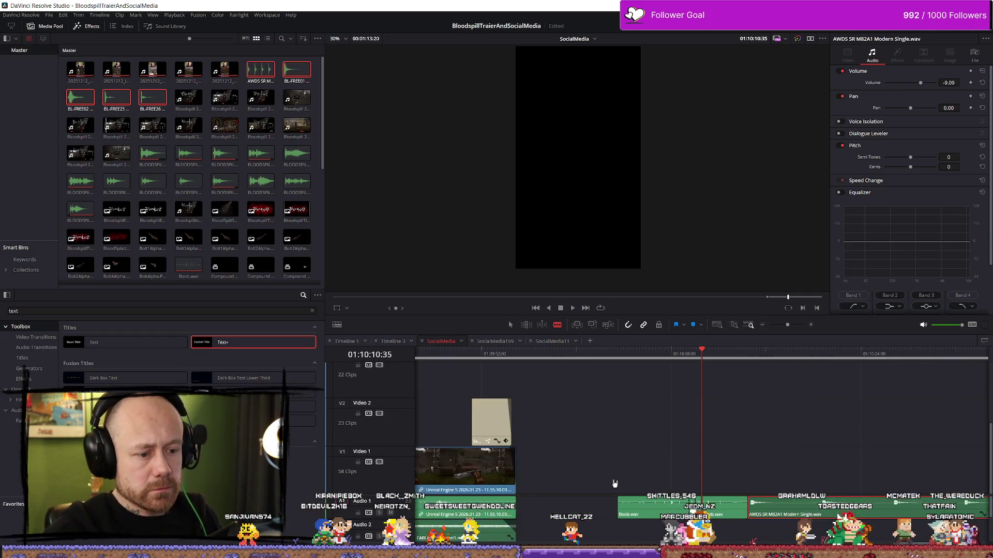
key(Delete)
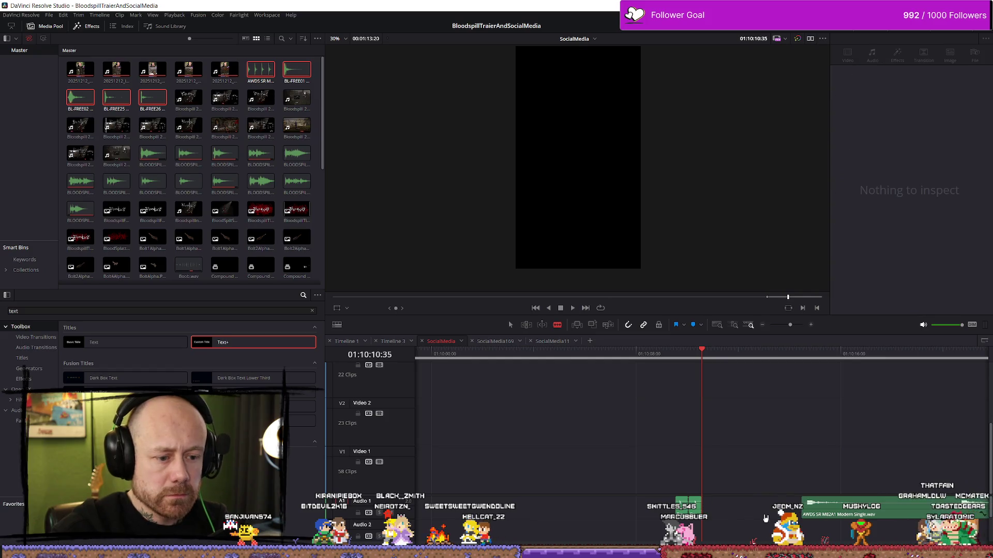
scroll(852, 476, down, 2)
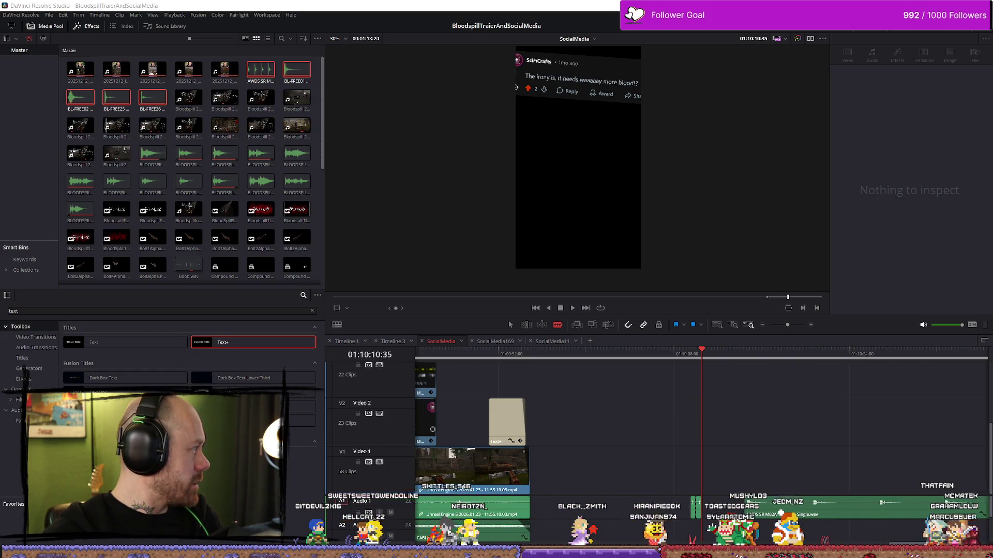
key(alt+Tab)
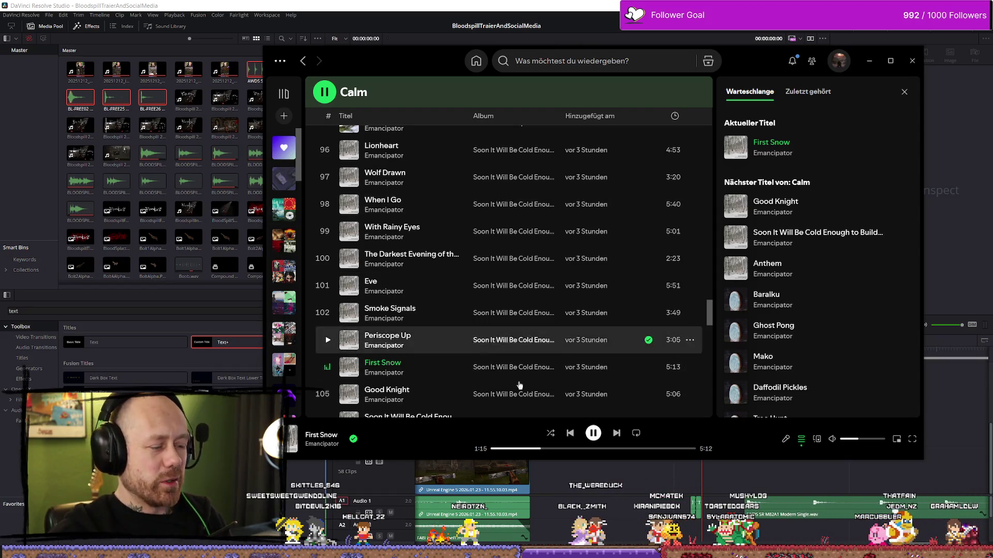
Step: Open the album Soon It Will Be Cold Enough in Spotify, then return to Resolve
click(496, 370)
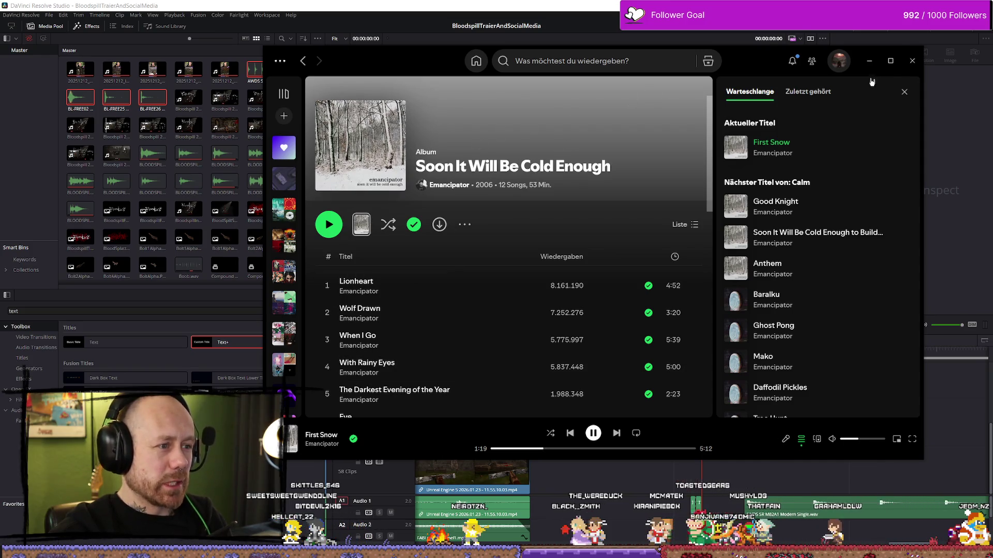
click(892, 61)
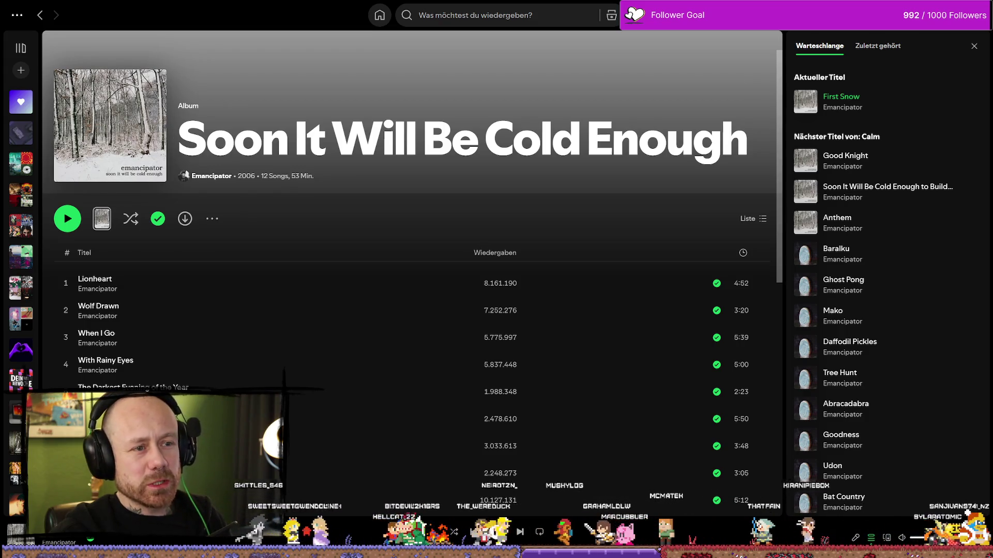
drag(719, 15, 726, 63)
key(alt+Tab)
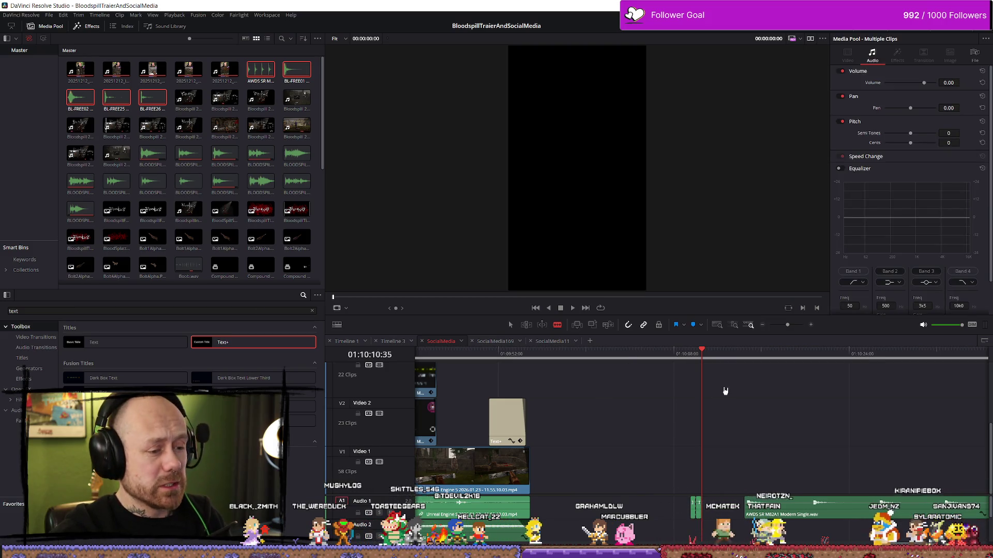
Step: Play the BL-FREE01 CinematicMetal Impacts section and select the audio clips on Audio 1
scroll(801, 410, down, 2)
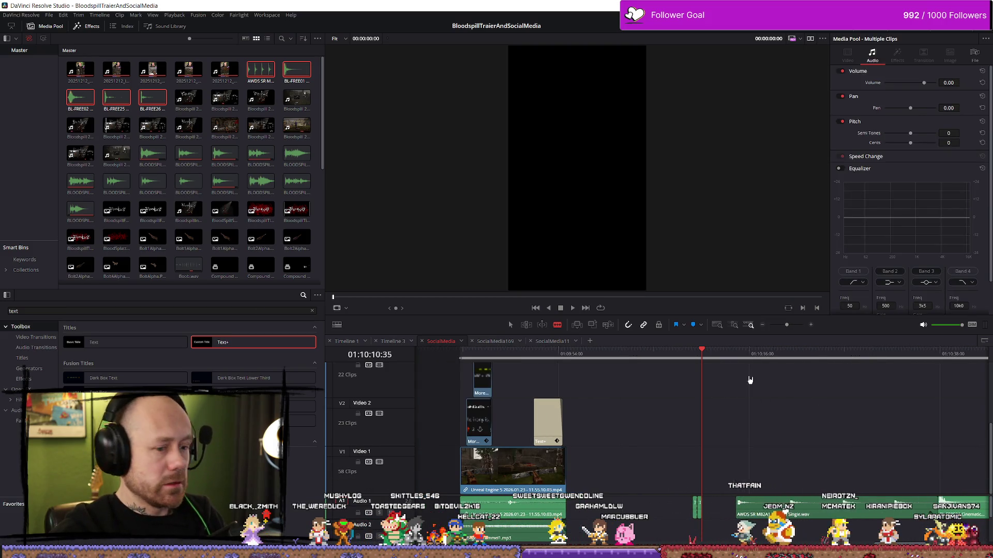
key(space)
scroll(920, 414, down, 2)
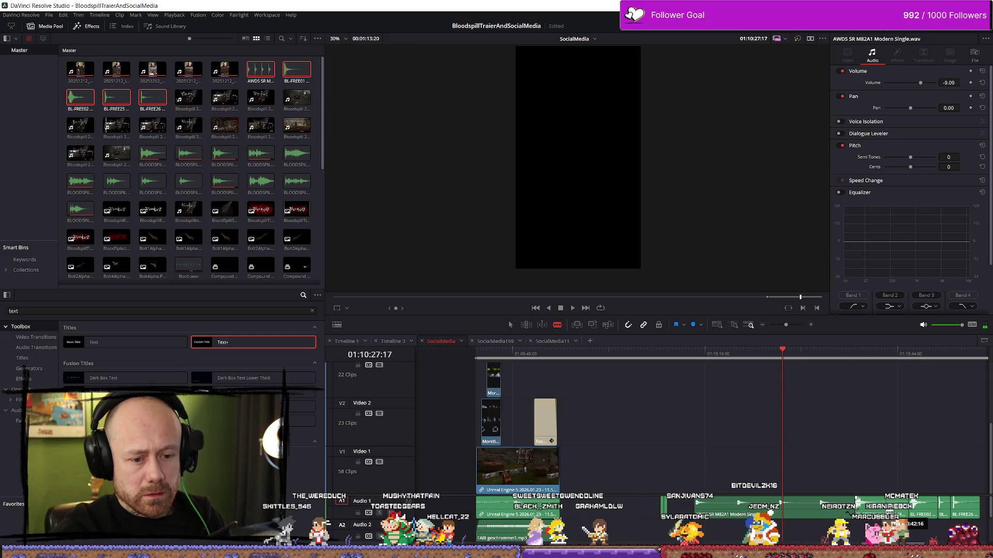
click(884, 511)
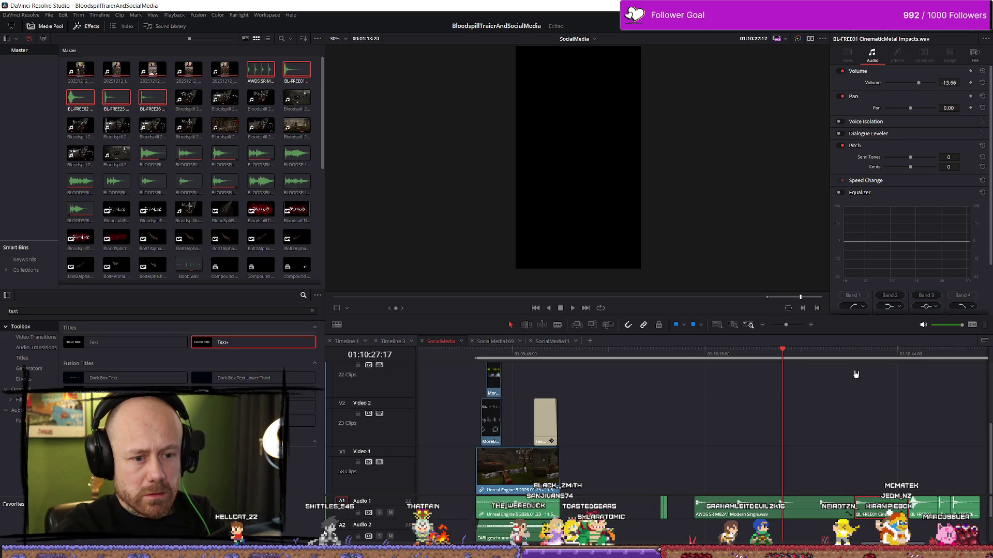
key(space)
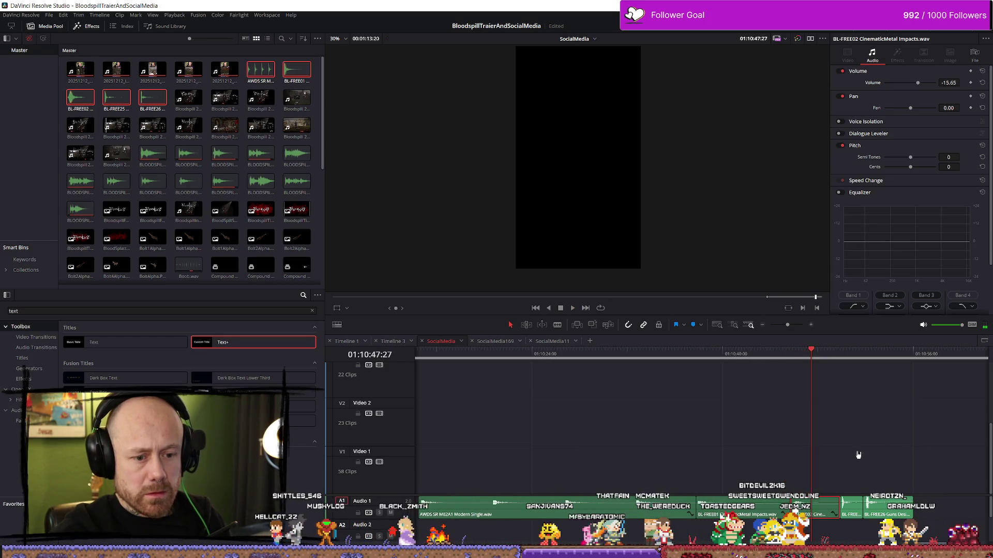
click(838, 353)
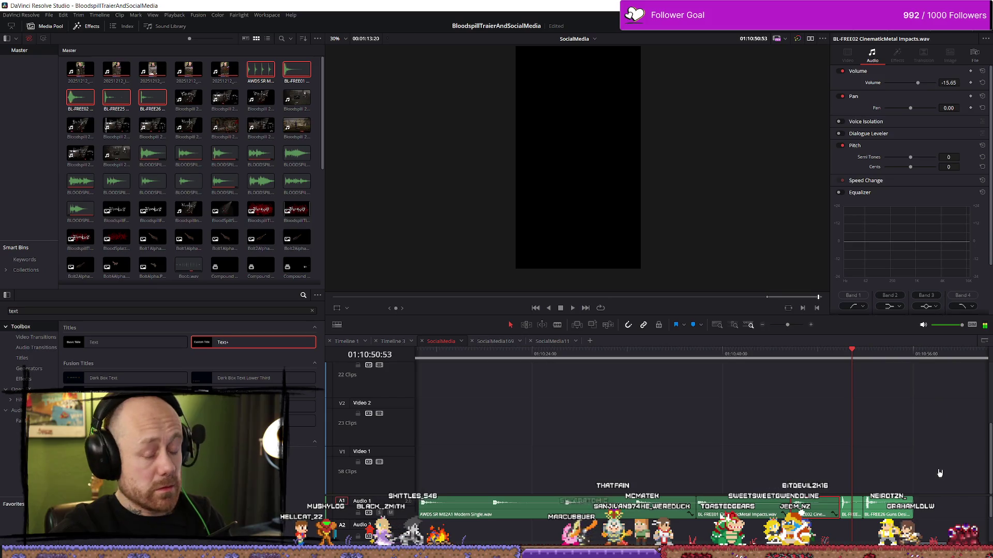
mouse_move(909, 485)
mouse_down()
mouse_move(588, 520)
mouse_move(626, 513)
mouse_up()
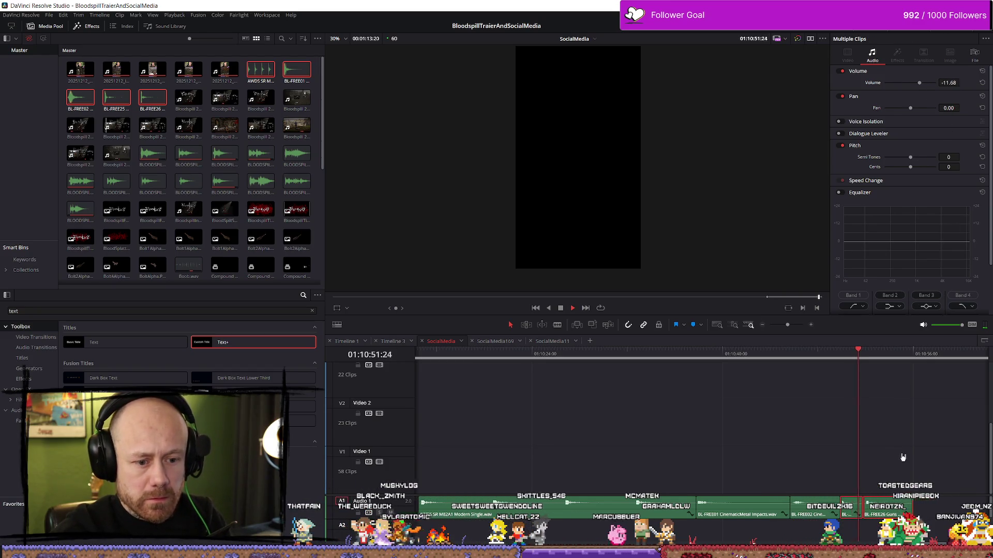
Step: Replay the latest section, then zoom out and jump back to the vertical clip's start
click(834, 355)
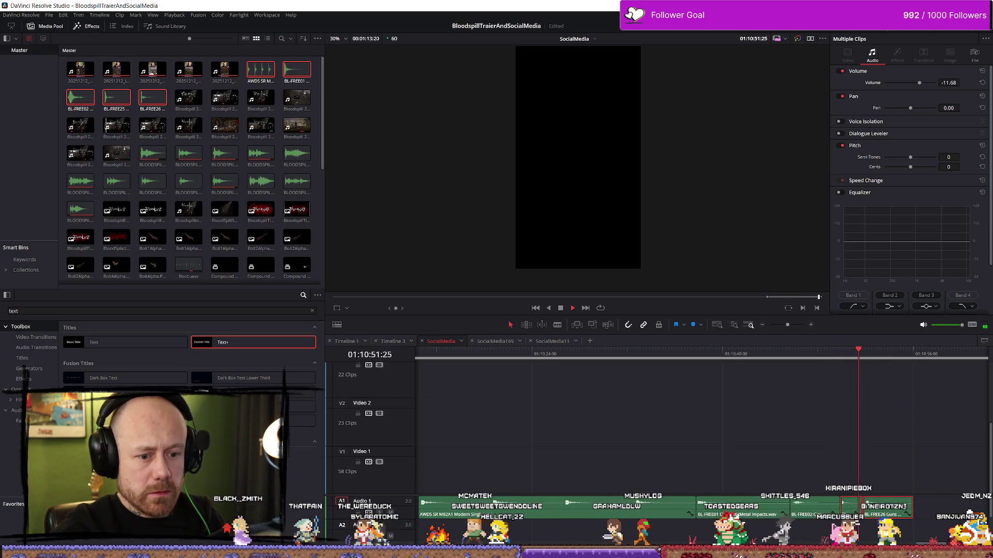
key(space)
key(ctrl+minus)
key(ctrl+minus)
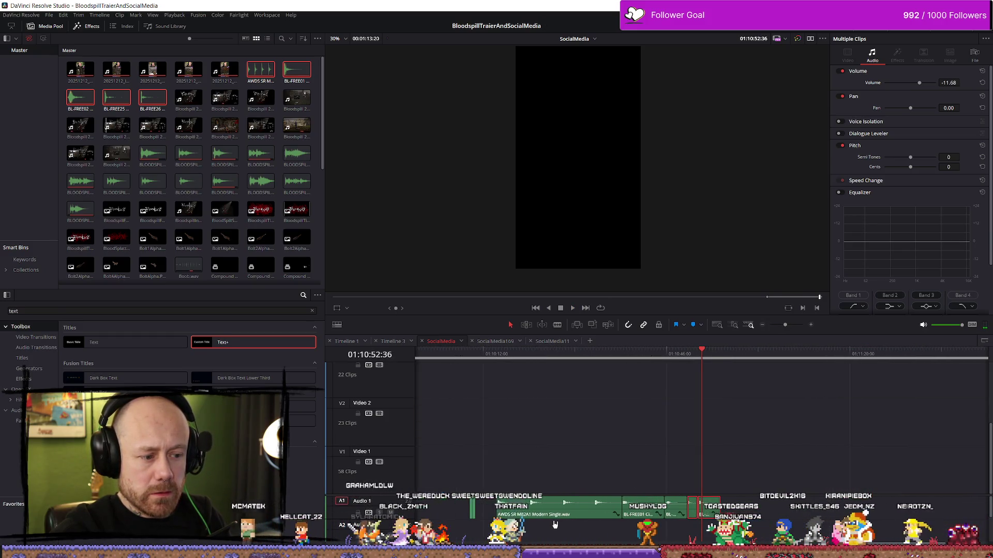
key(ctrl+z)
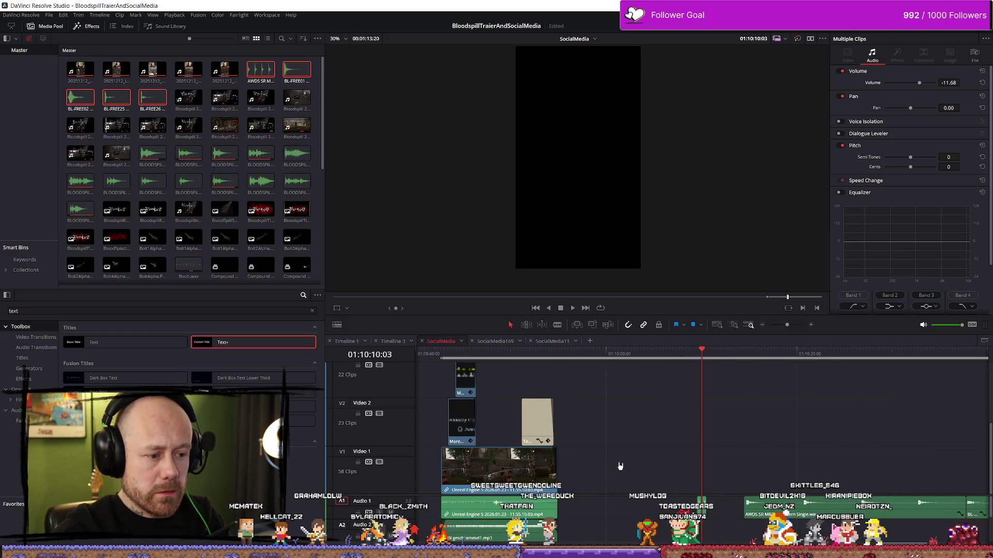
key(Up)
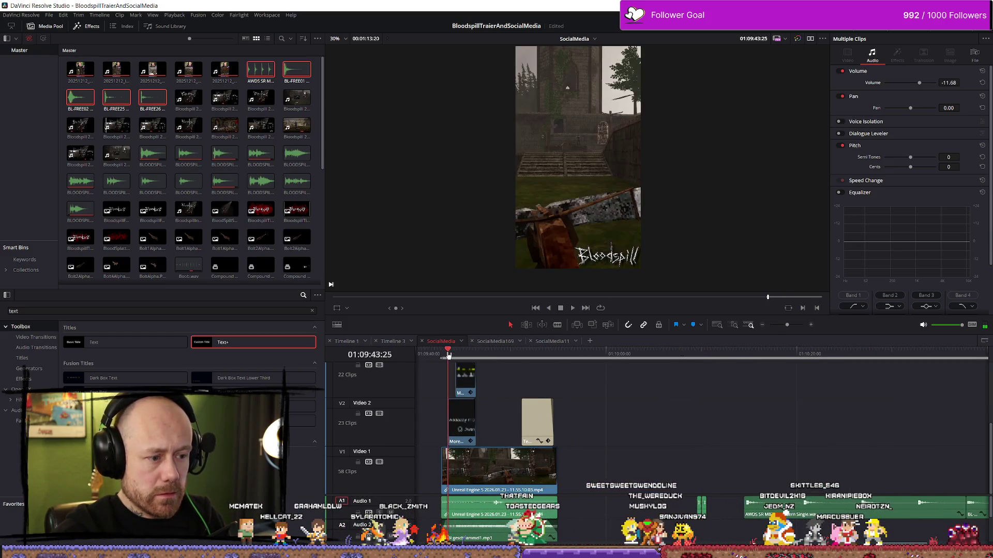
Step: Place the Boob.wav sound effect on track A3 at the first comment's start
key(Down)
click(448, 352)
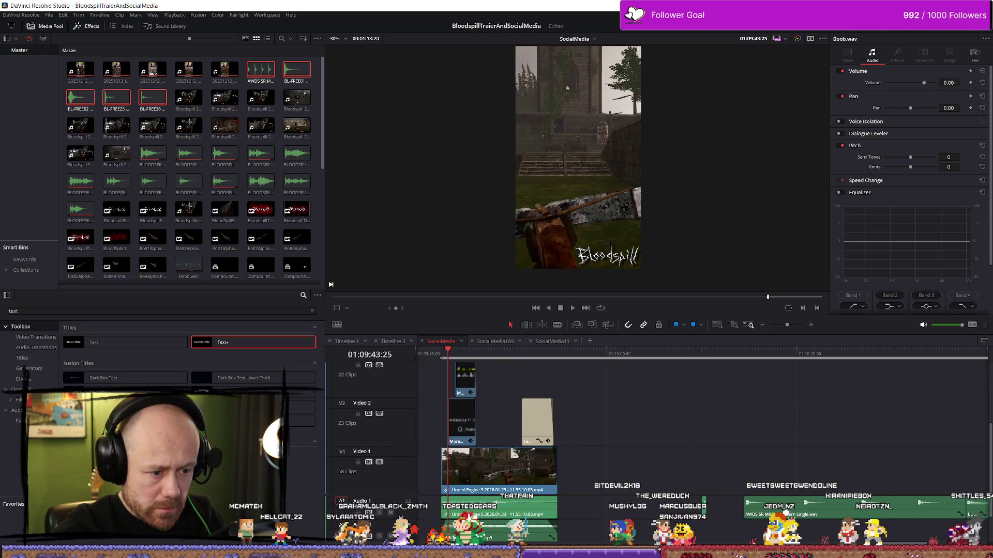
scroll(614, 533, left, 3)
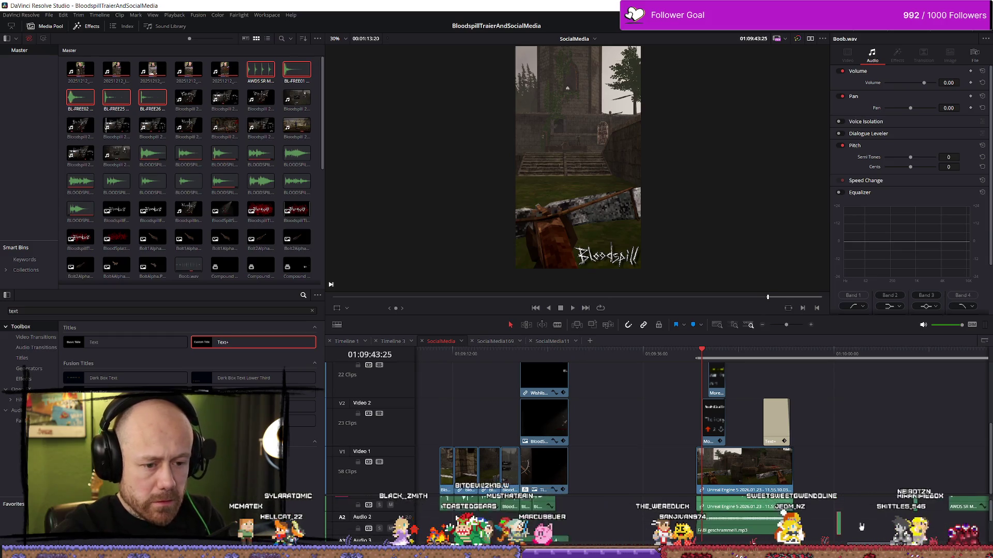
mouse_move(838, 530)
mouse_down()
mouse_move(706, 537)
mouse_move(747, 538)
mouse_up()
scroll(714, 536, up, 3)
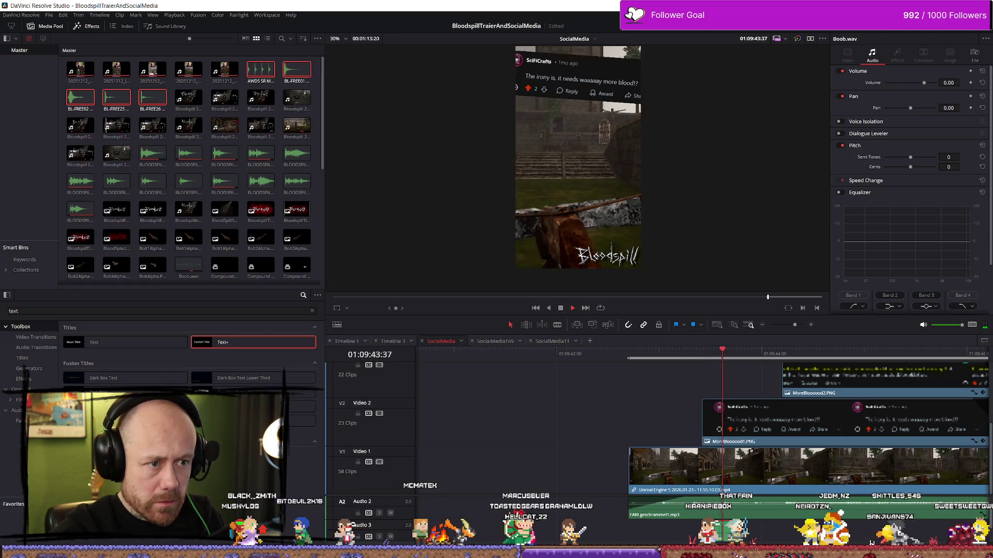
scroll(876, 494, down, 5)
scroll(876, 494, up, 2)
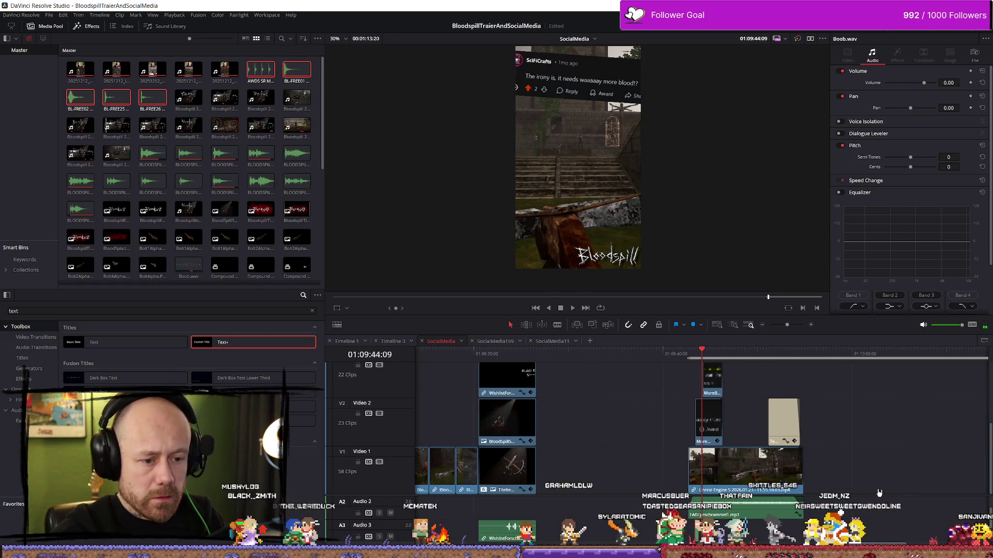
scroll(879, 493, down, 3)
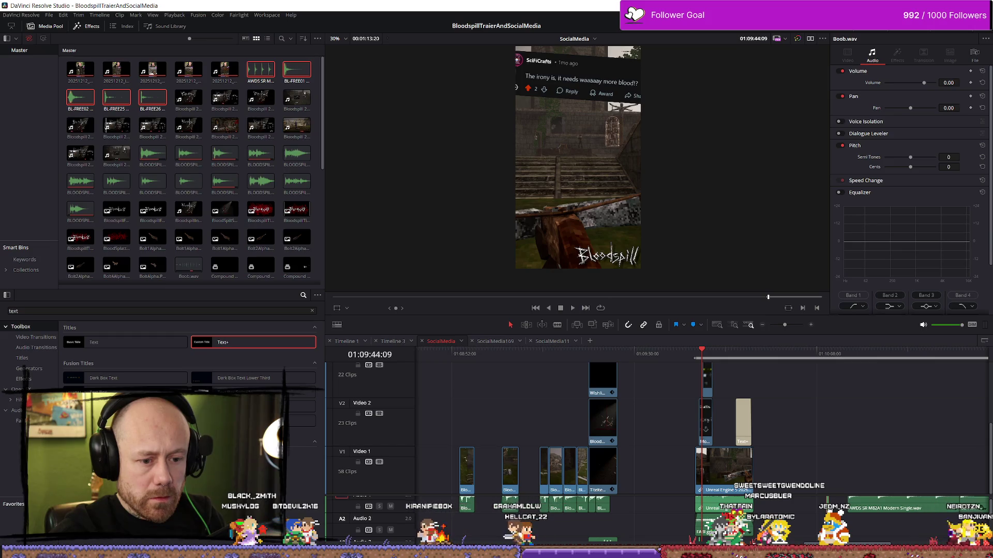
mouse_move(790, 527)
mouse_down()
mouse_move(746, 533)
mouse_move(820, 532)
mouse_move(764, 510)
mouse_up()
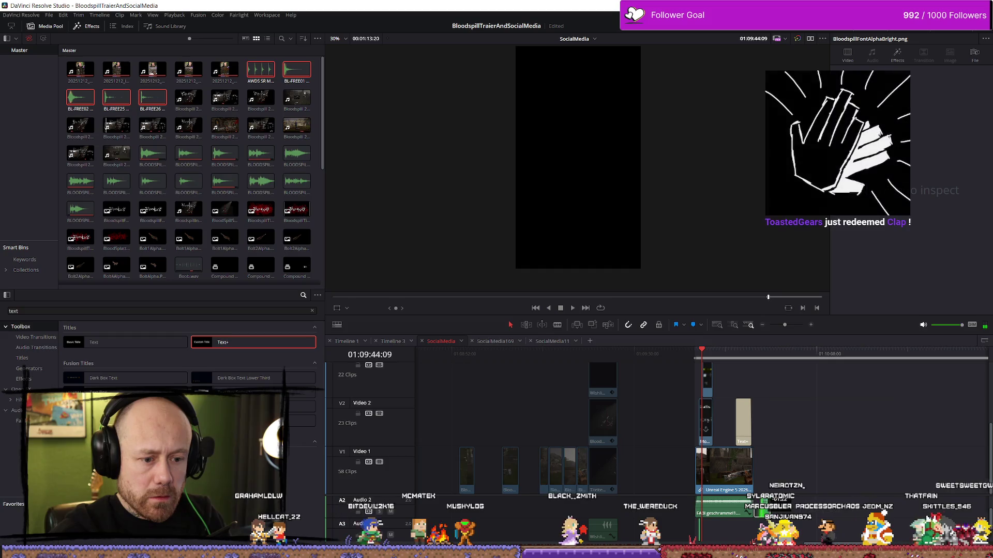
Step: Add a second Boob.wav under the second comment screenshot
key(ctrl+equal)
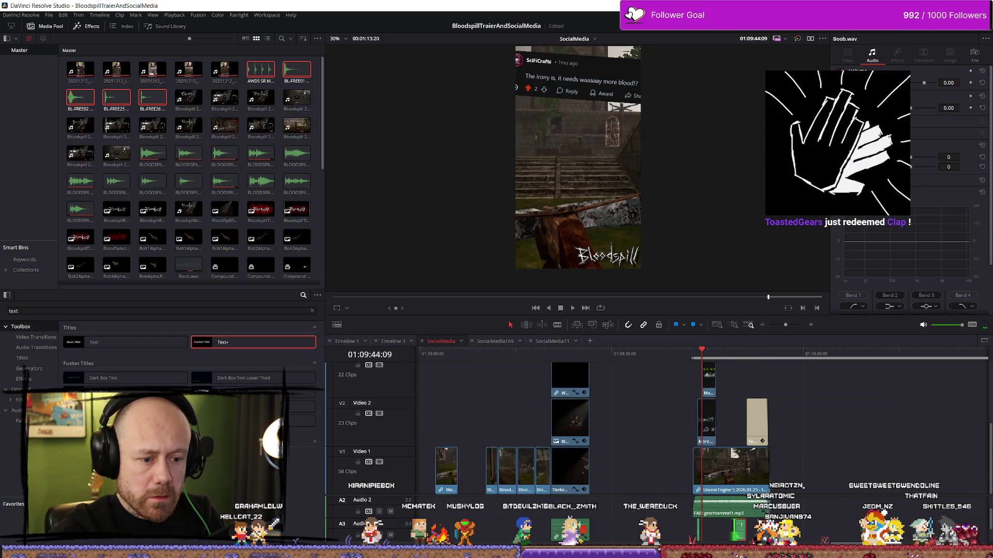
click(776, 533)
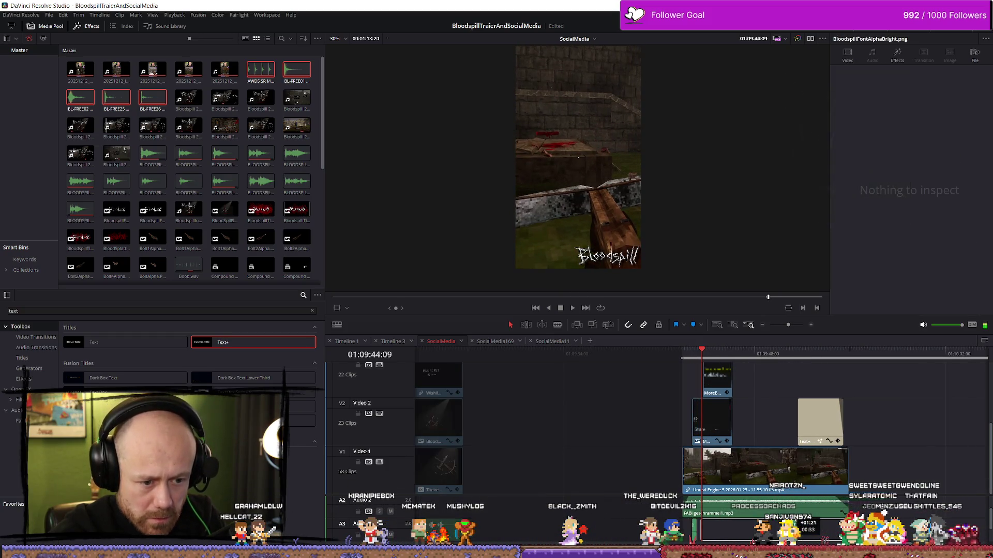
click(786, 510)
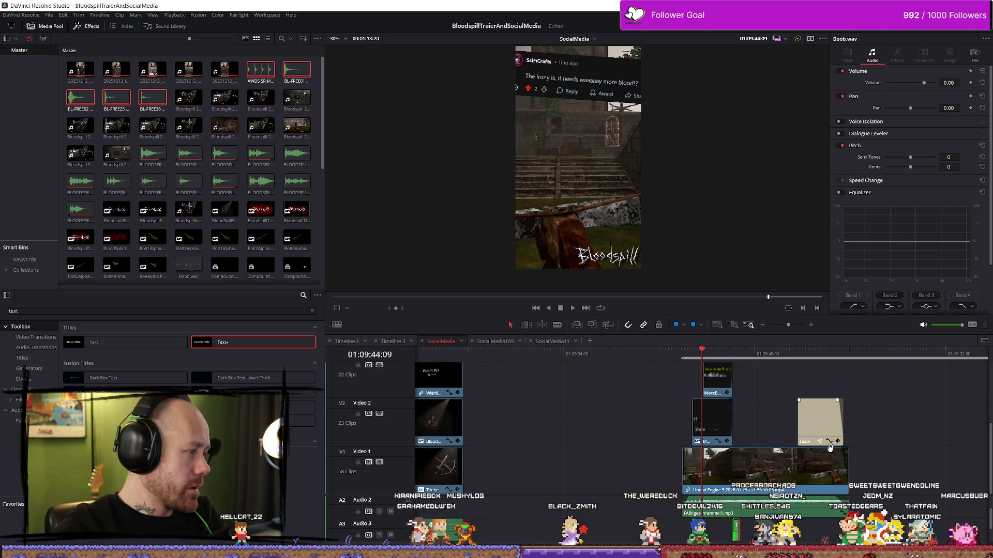
click(712, 356)
scroll(712, 356, up, 3)
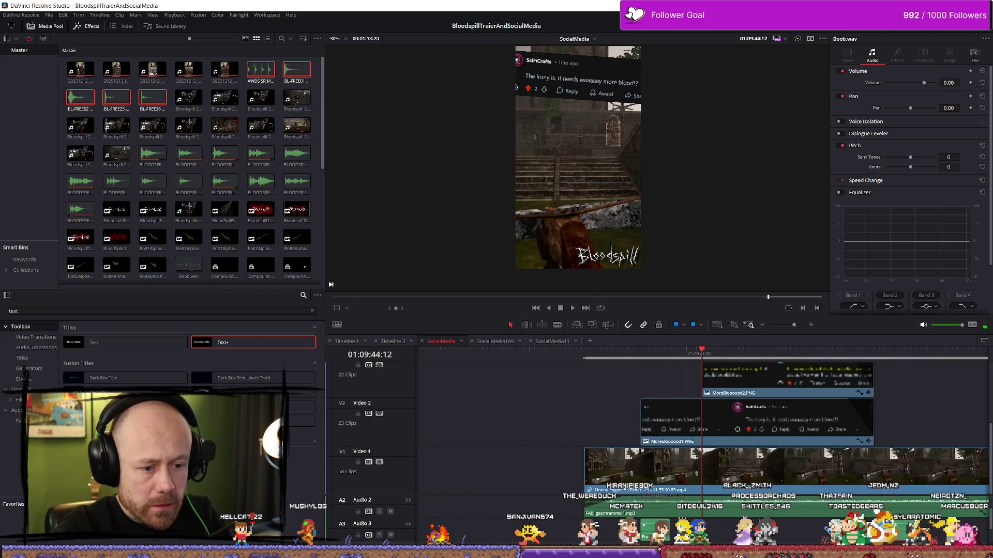
scroll(713, 466, down, 2)
drag(621, 532, 756, 540)
Step: Play back the comment pop-ins to check the Boob.wav timing
click(585, 354)
key(space)
key(space)
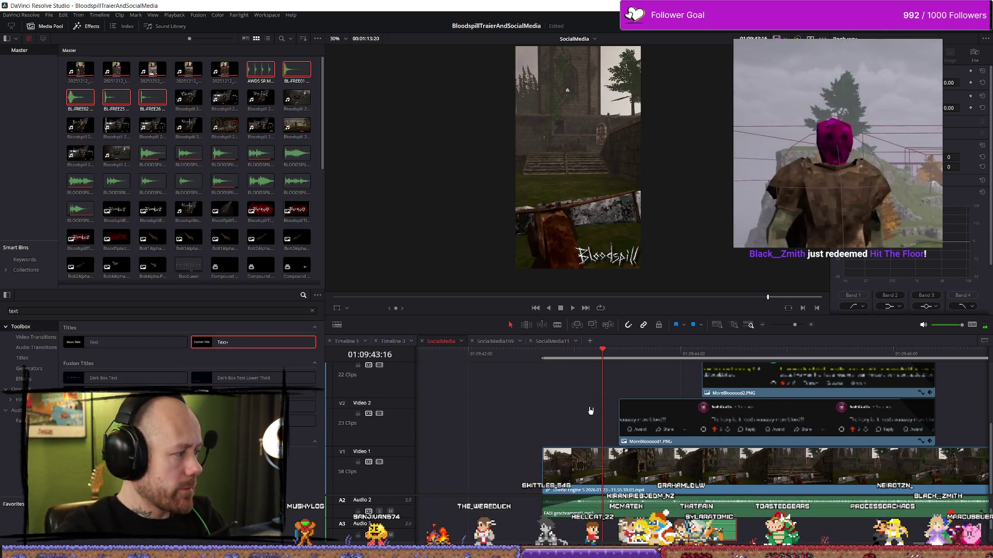
click(538, 352)
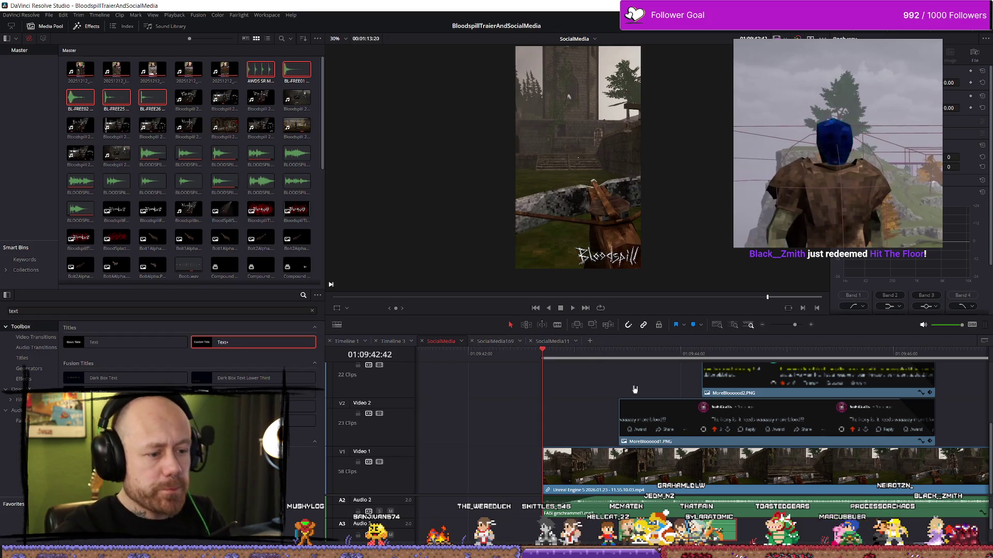
scroll(761, 421, down, 6)
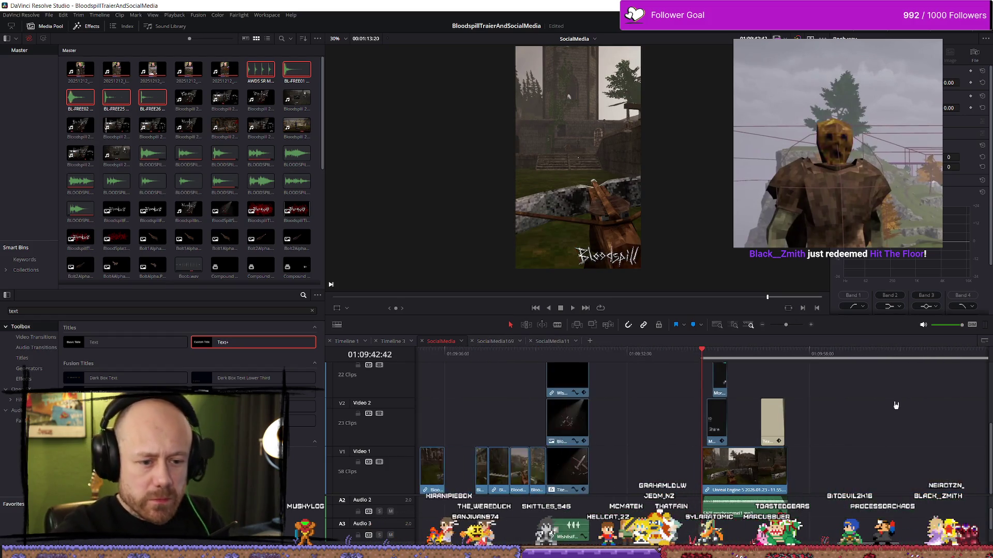
drag(839, 357, 861, 358)
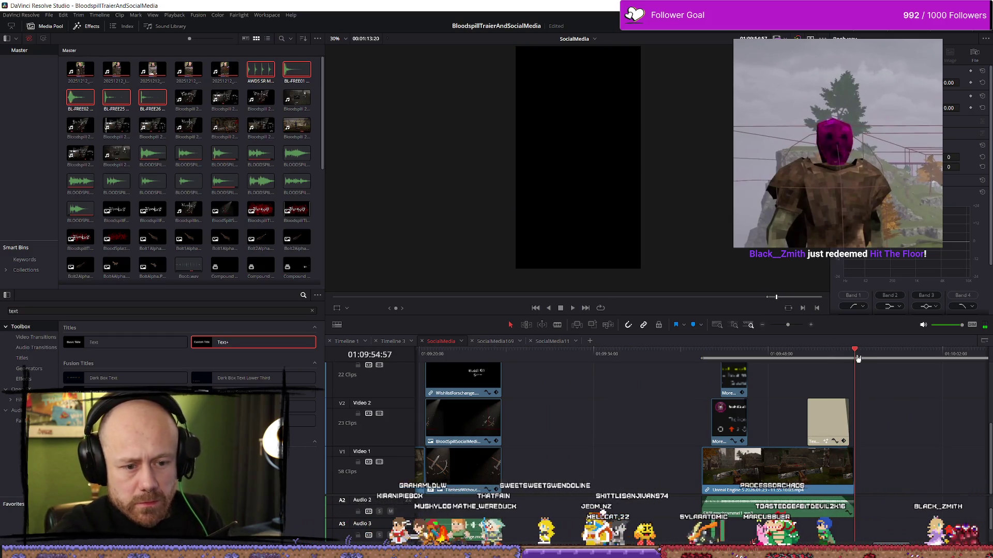
click(690, 356)
key(space)
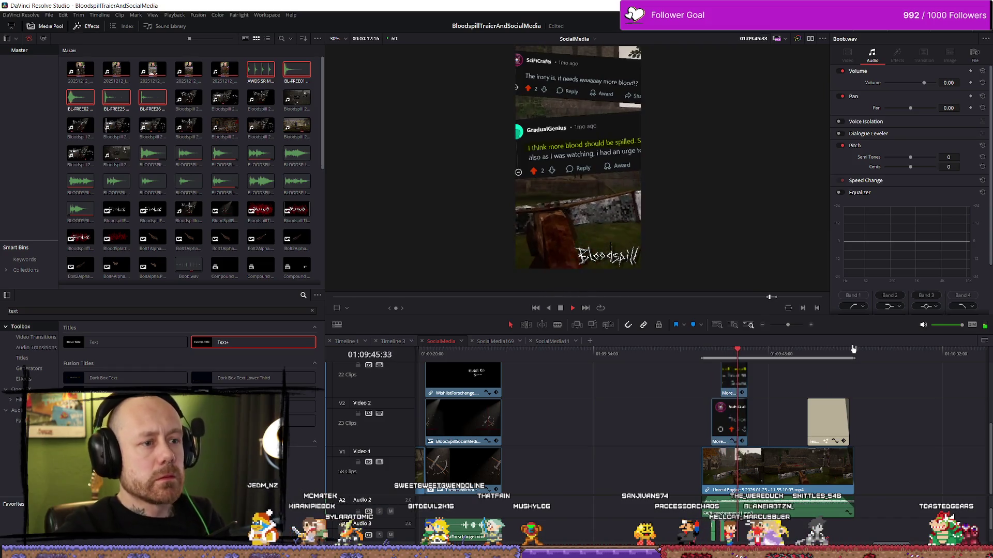
key(space)
Step: Replay the comment section once more, deselect all clips, and go to the Deliver page
scroll(784, 426, up, 2)
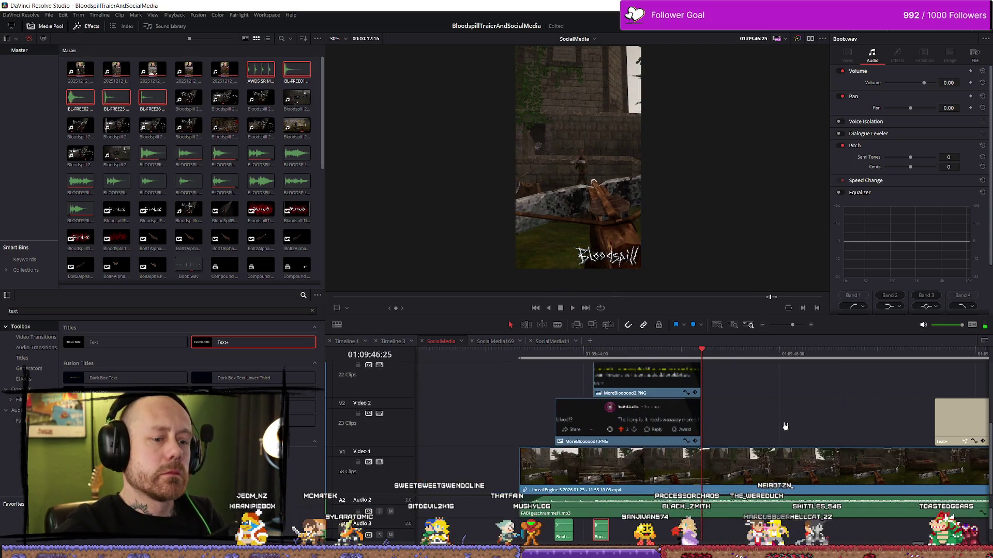
click(546, 351)
key(space)
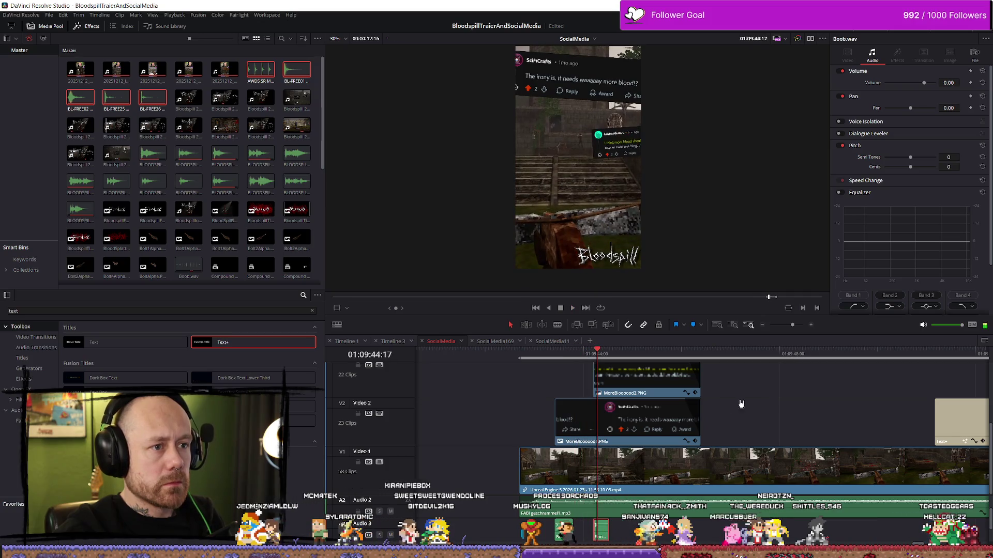
key(space)
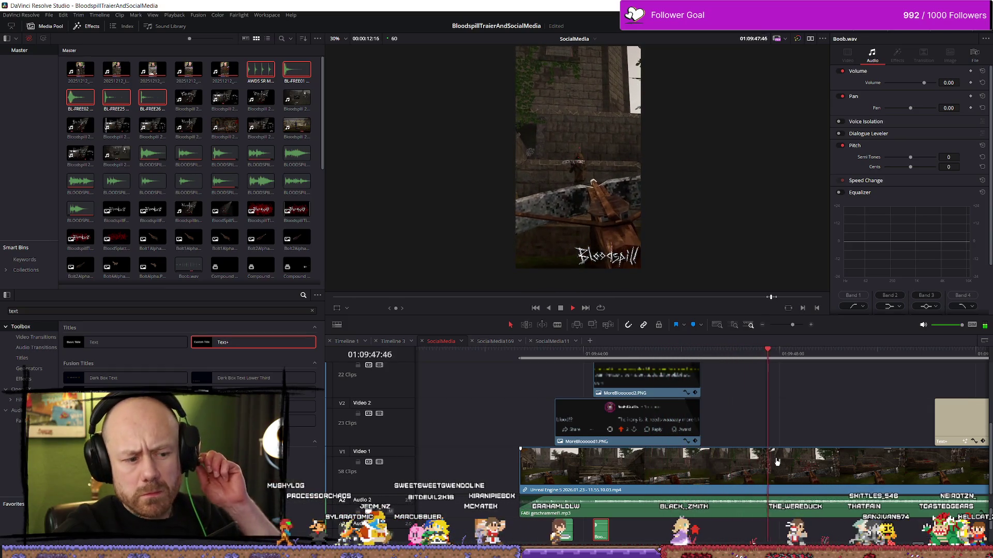
scroll(828, 434, down, 3)
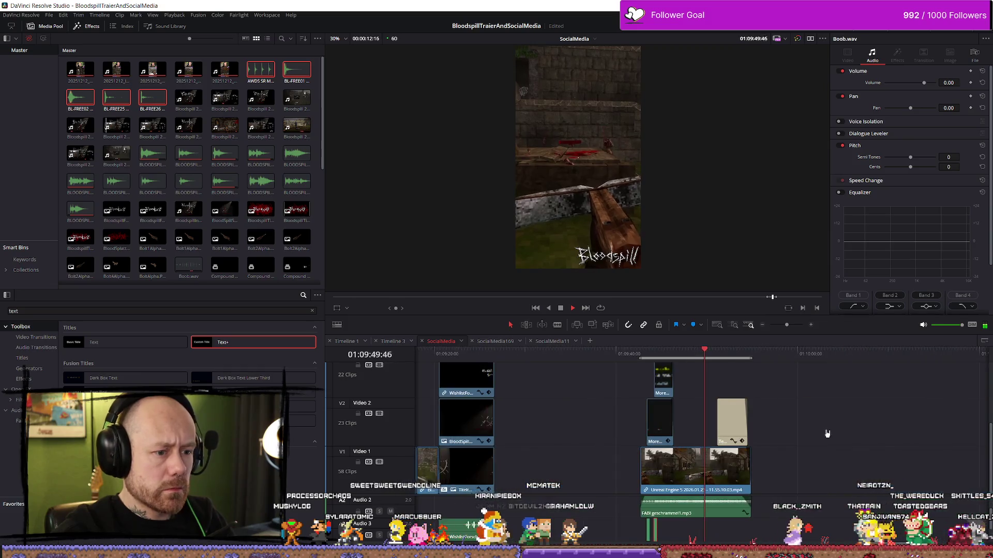
key(space)
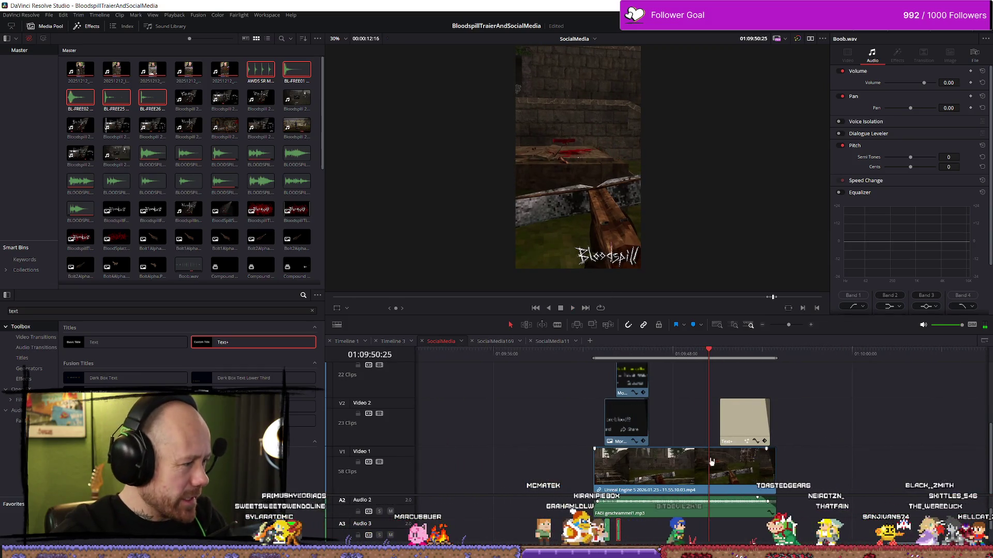
scroll(829, 486, down, 5)
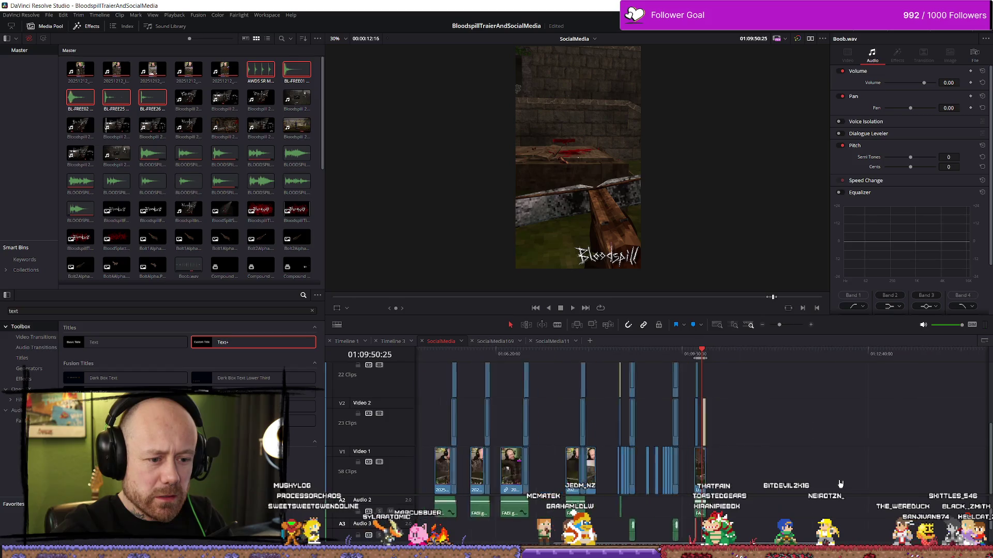
scroll(773, 512, up, 3)
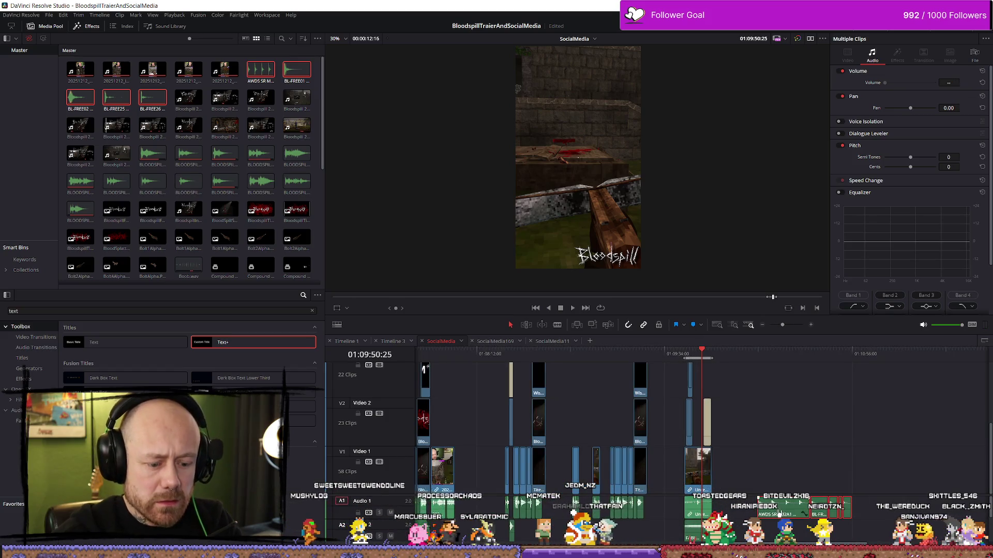
click(781, 443)
scroll(810, 433, up, 3)
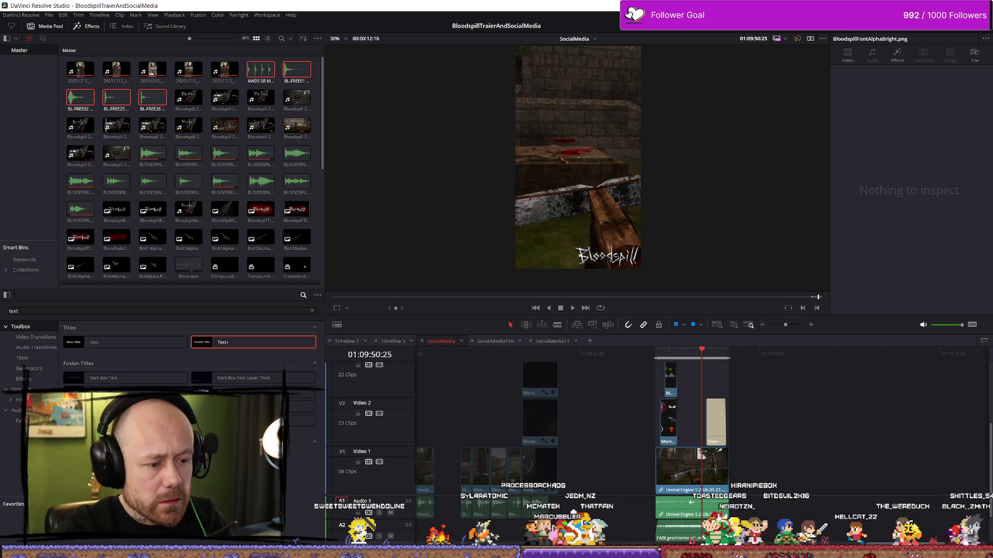
key(shift+7)
key(shift+8)
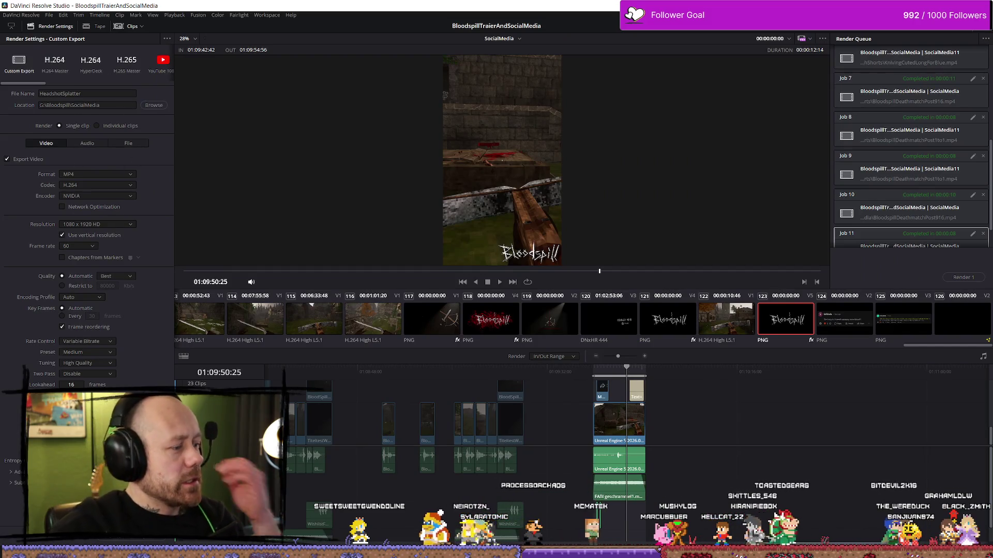
Step: Add the HeadshotSplatter export to the render queue, replacing the existing file
click(961, 277)
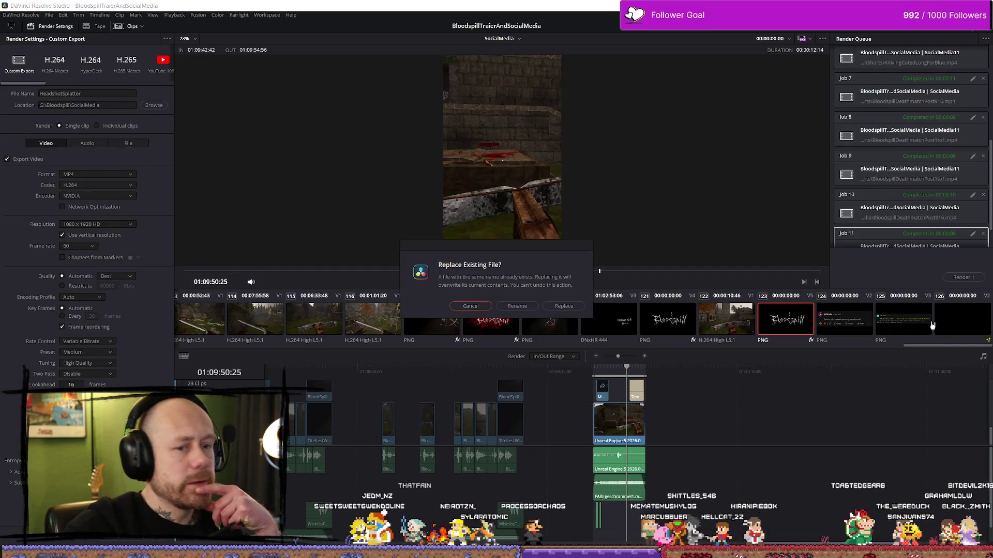
click(563, 306)
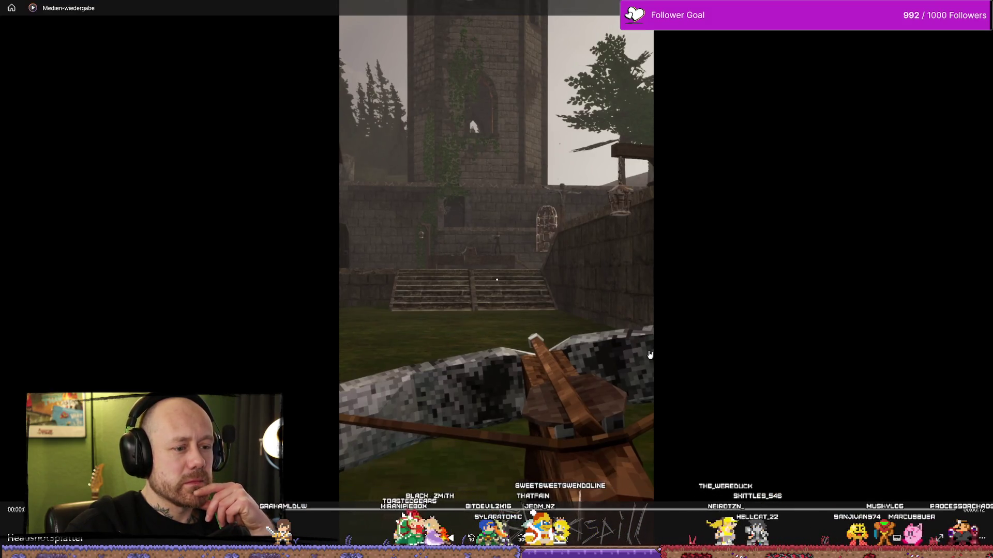
Step: Close the rendered video preview and check completed job 12 in the render queue
key(alt+F4)
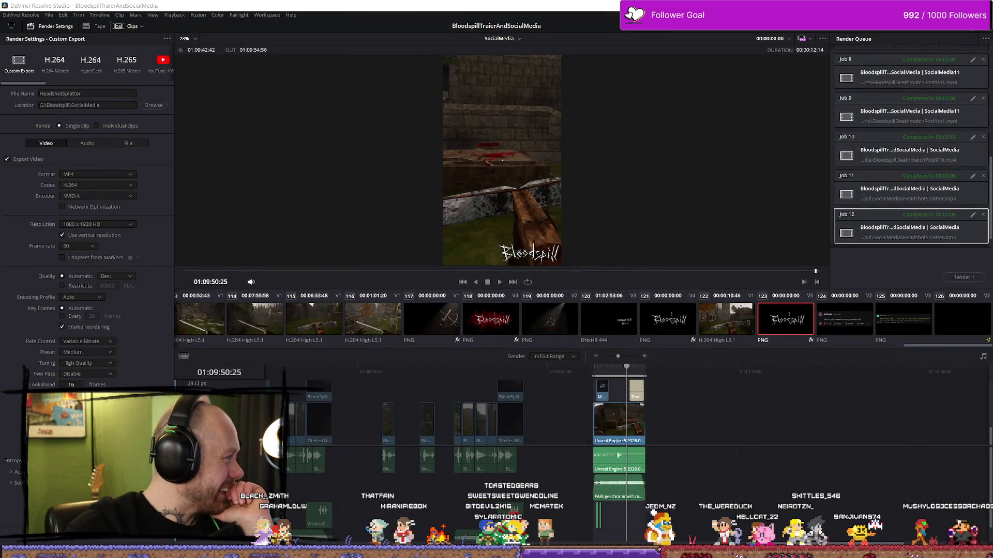
scroll(671, 494, up, 5)
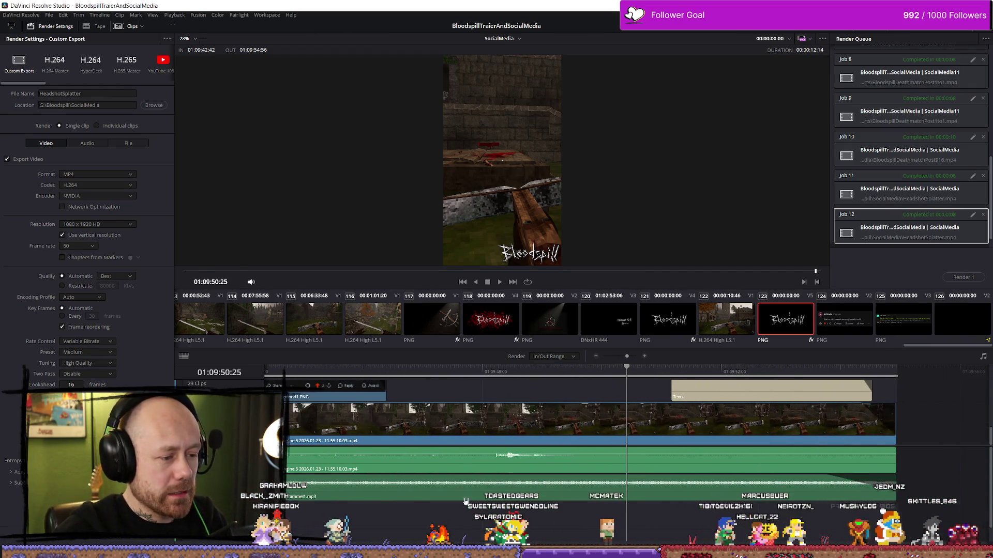
Step: On the Edit page, select the Boob.wav clip on Audio 3 and park the playhead before it
key(shift+4)
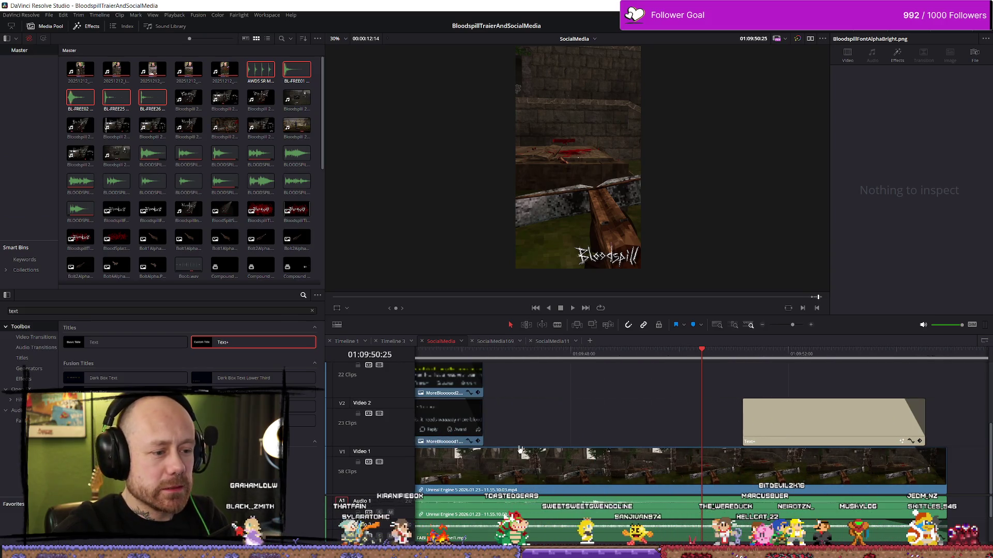
scroll(537, 441, down, 5)
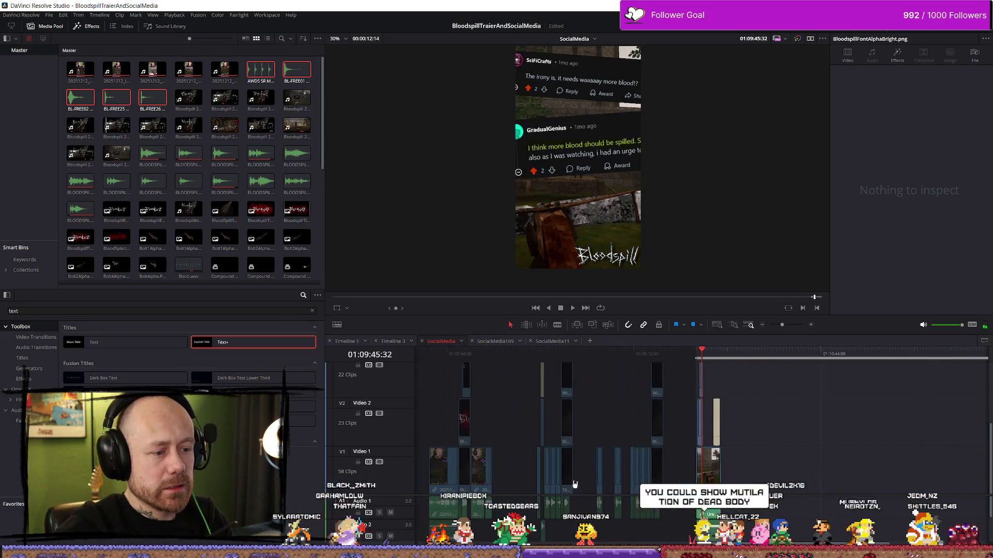
scroll(793, 507, up, 3)
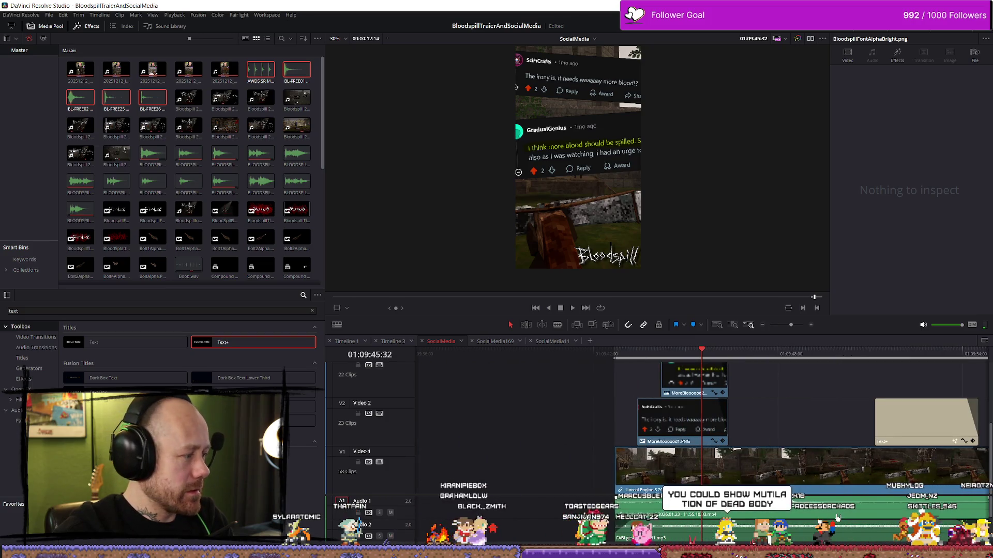
scroll(849, 513, down, 2)
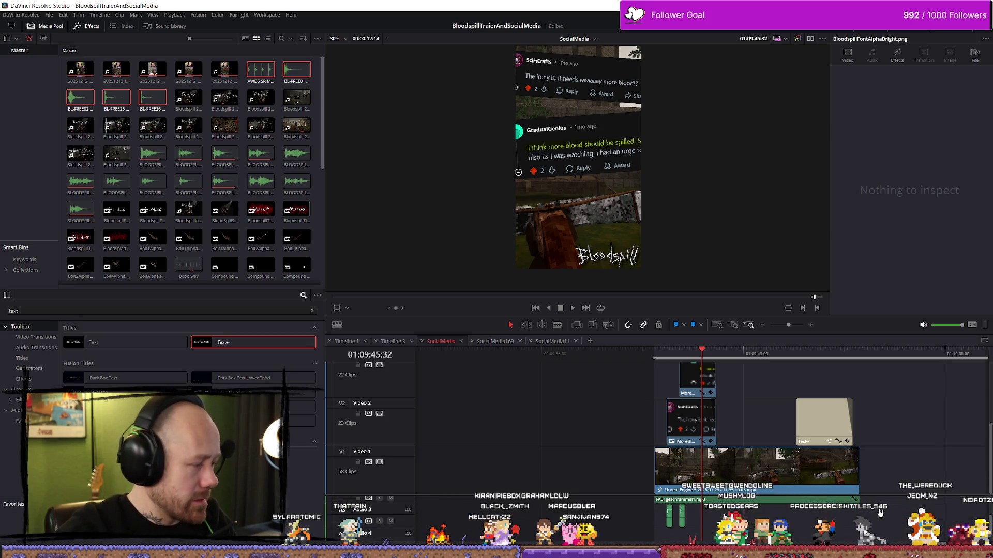
click(669, 533)
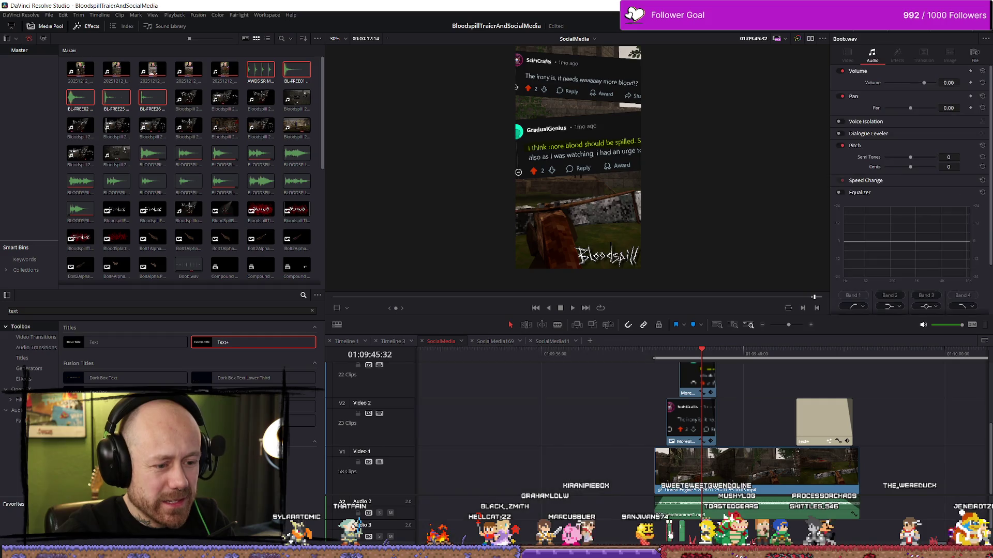
click(667, 352)
scroll(787, 434, up, 5)
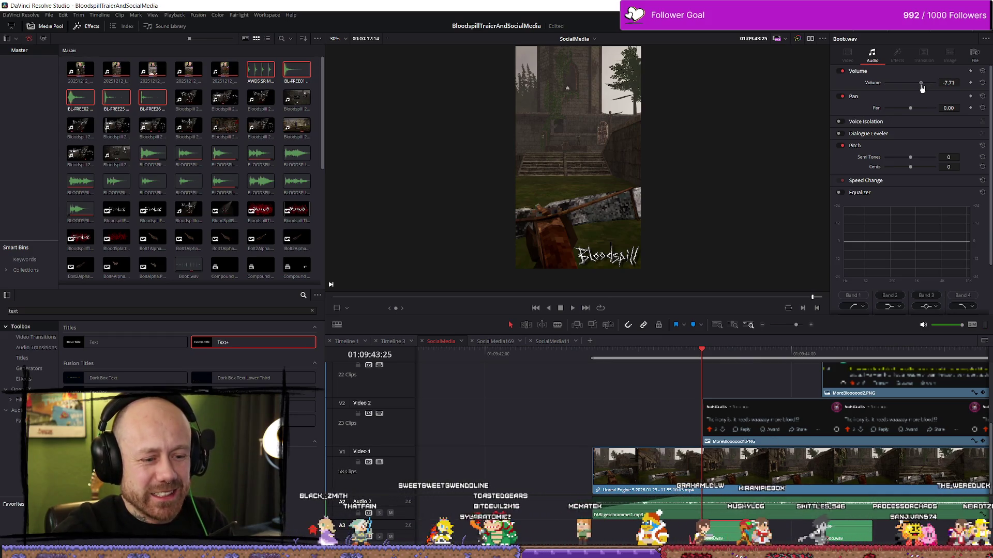
Step: Set the Boob.wav volume to -8 in the Inspector and play it back
click(954, 84)
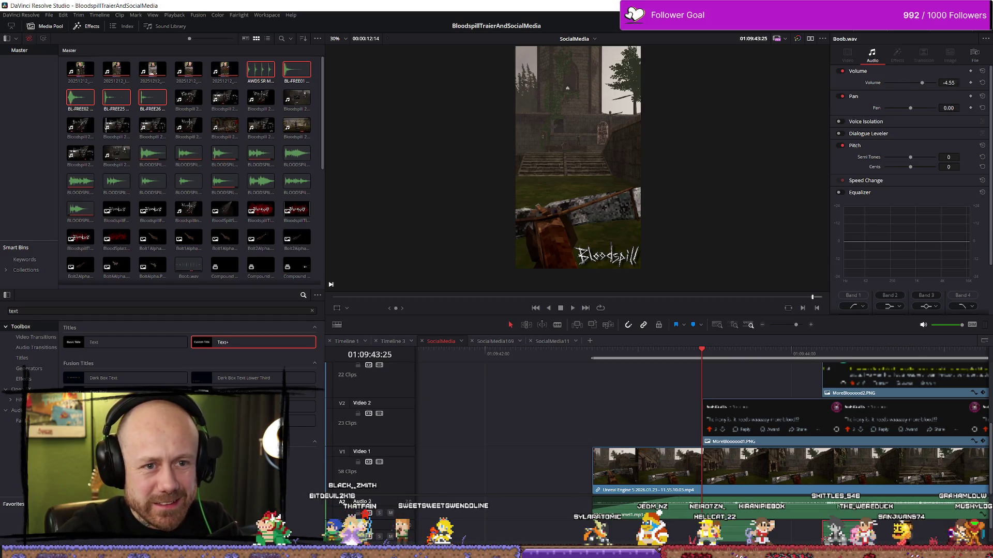
click(954, 83)
text(-8)
key(Return)
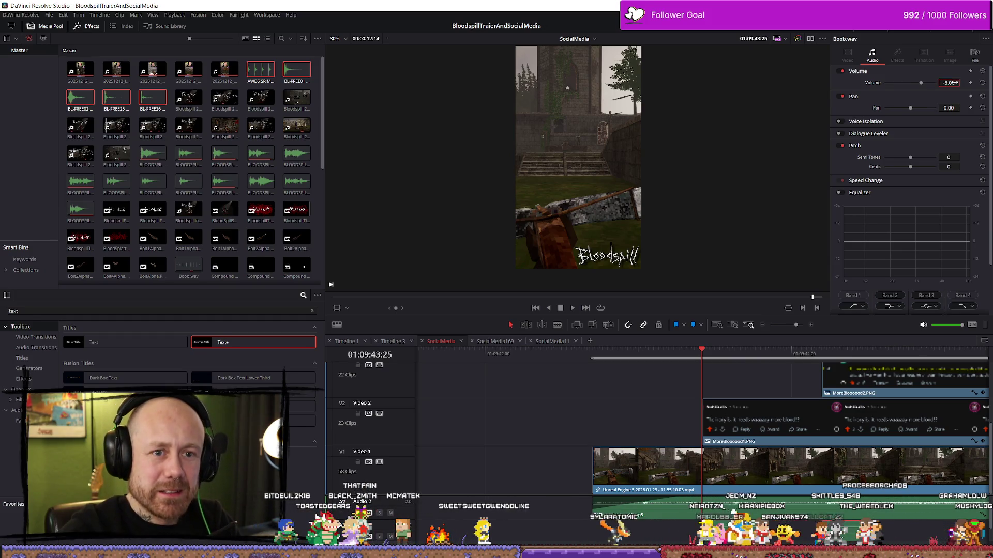
key(space)
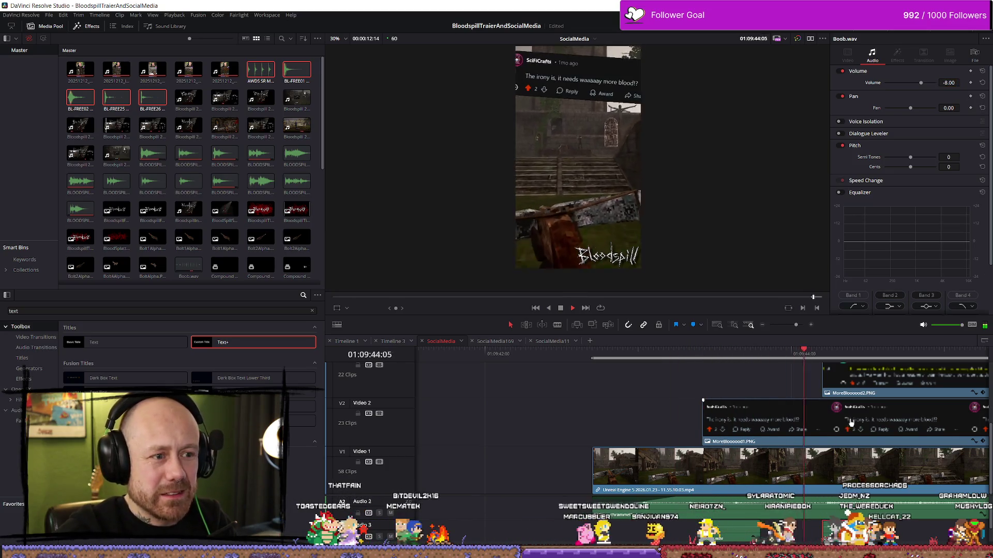
mouse_move(603, 357)
mouse_down()
mouse_move(736, 361)
mouse_move(535, 354)
mouse_up()
key(space)
click(535, 354)
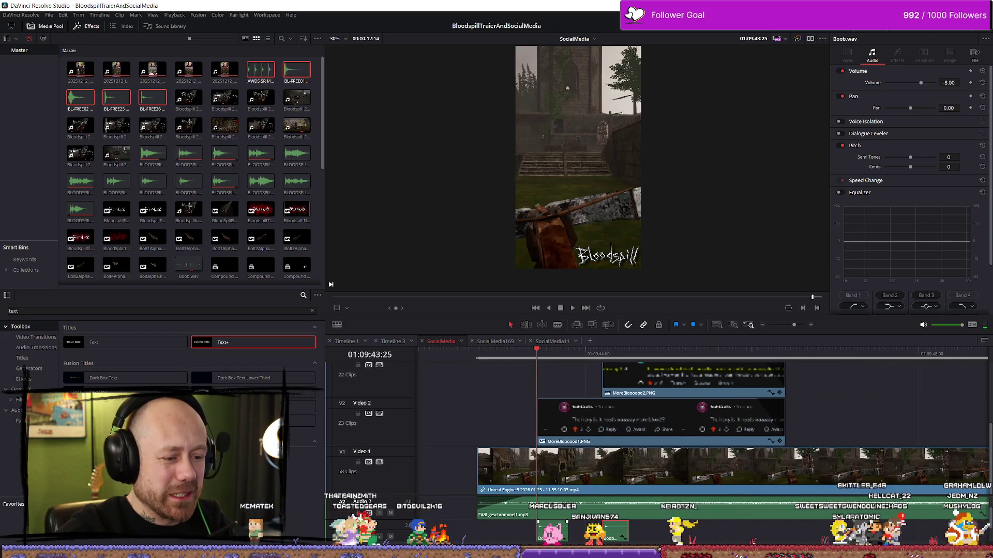
Step: Lower the Boob.wav volume further to -10 and review the playback
click(949, 83)
text(-10)
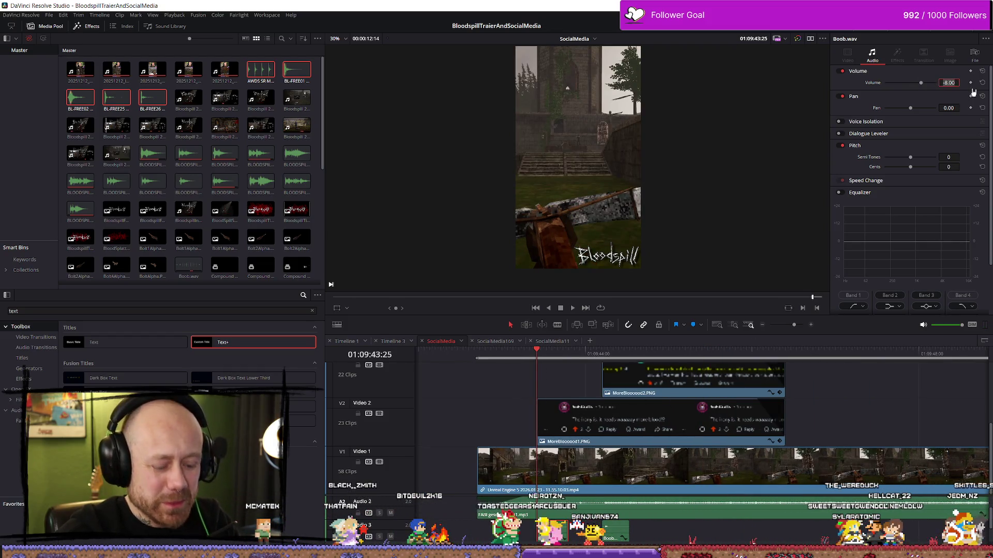
key(Return)
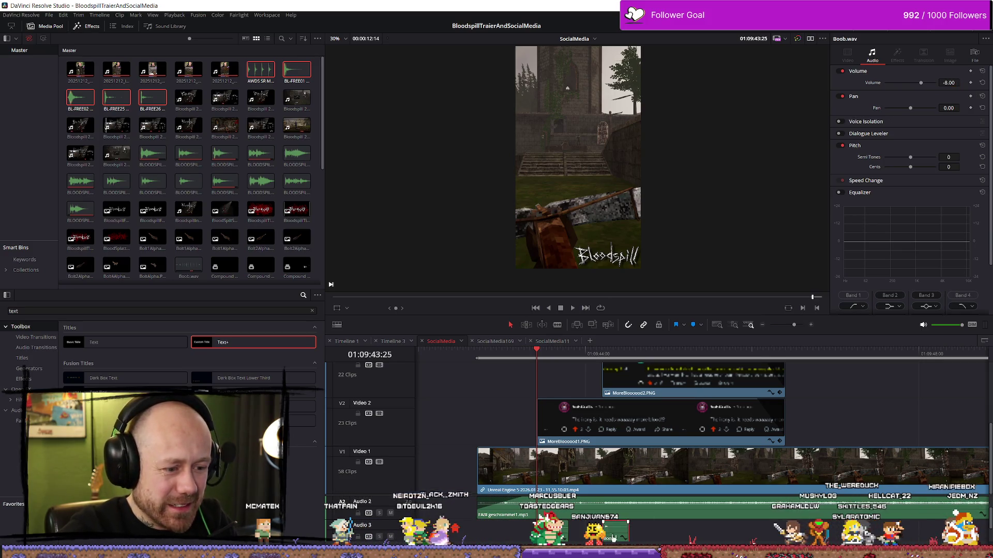
click(951, 82)
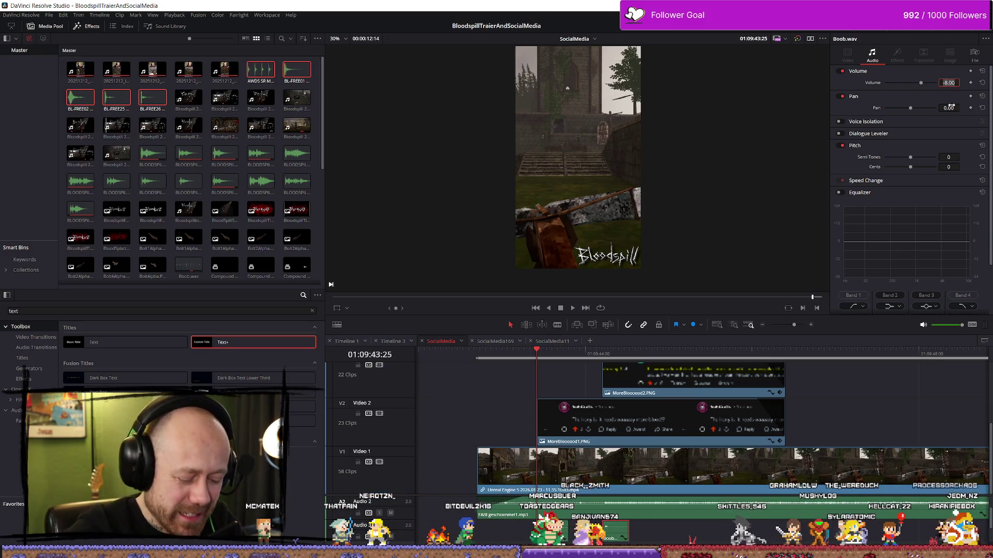
text(-10)
key(space)
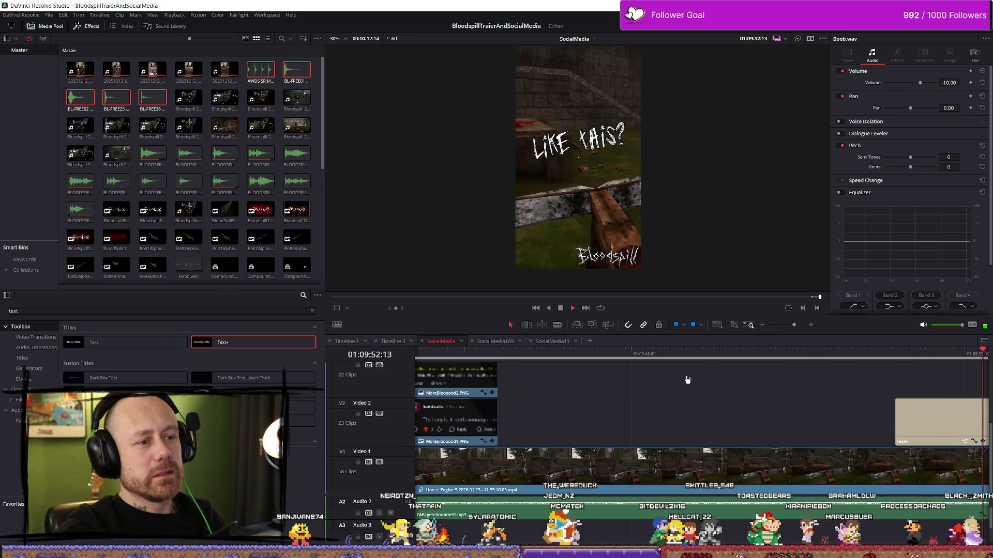
key(space)
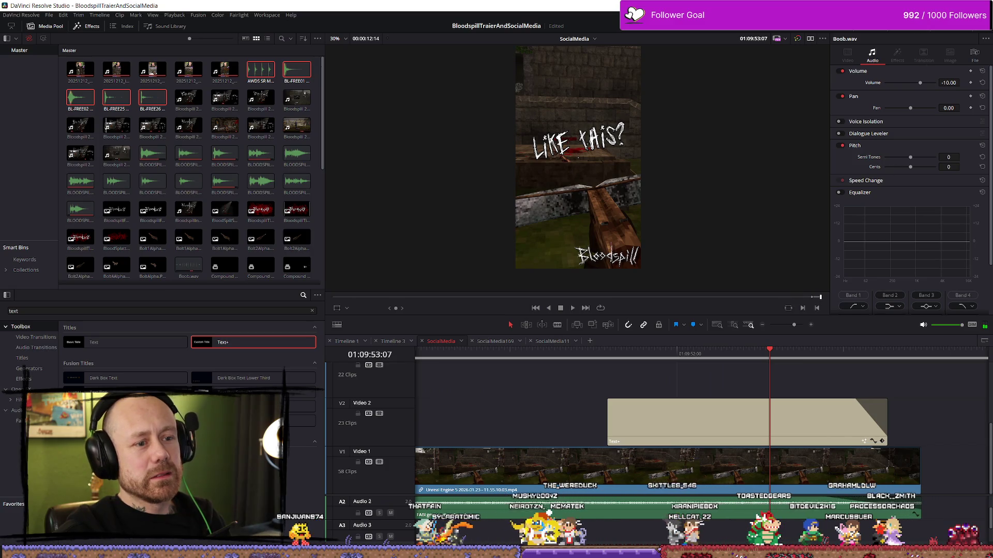
key(alt+Tab)
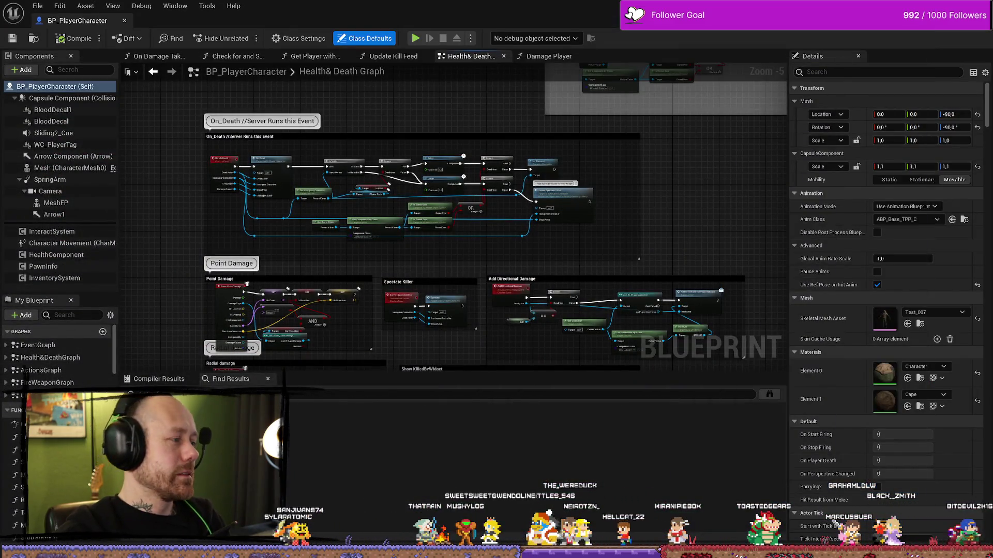
Step: Save the Resolve project via File > Save Project, then return to Unreal Engine
key(alt+Tab)
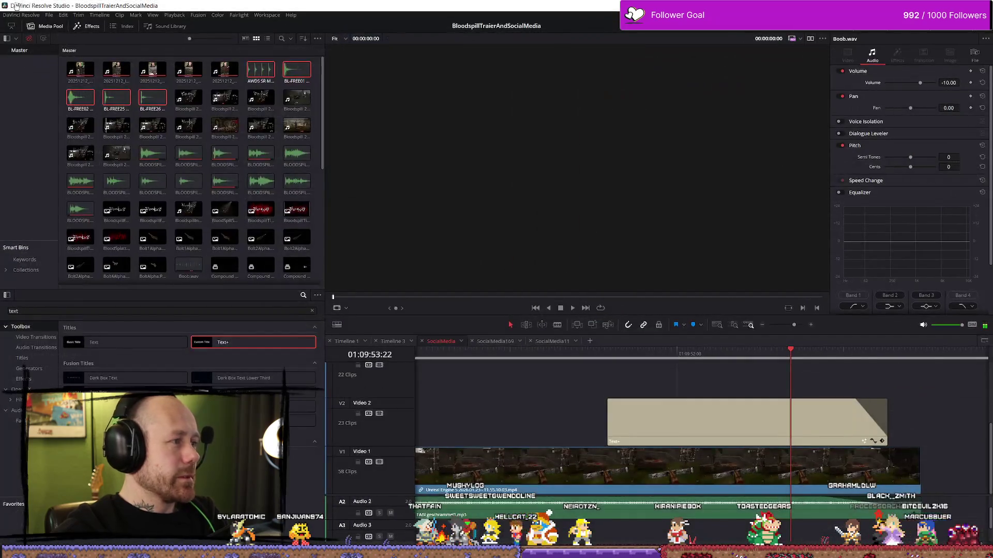
click(49, 15)
click(88, 90)
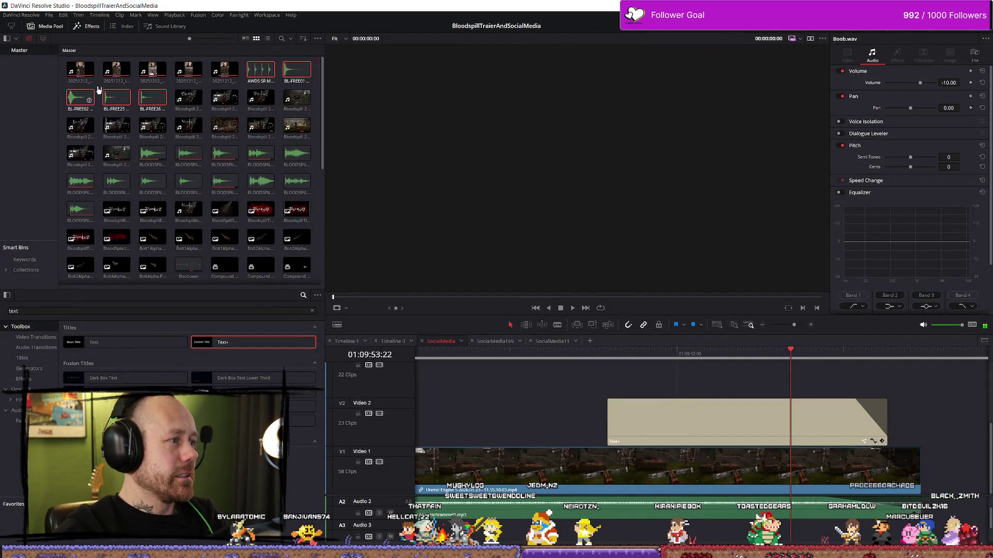
key(alt+Tab)
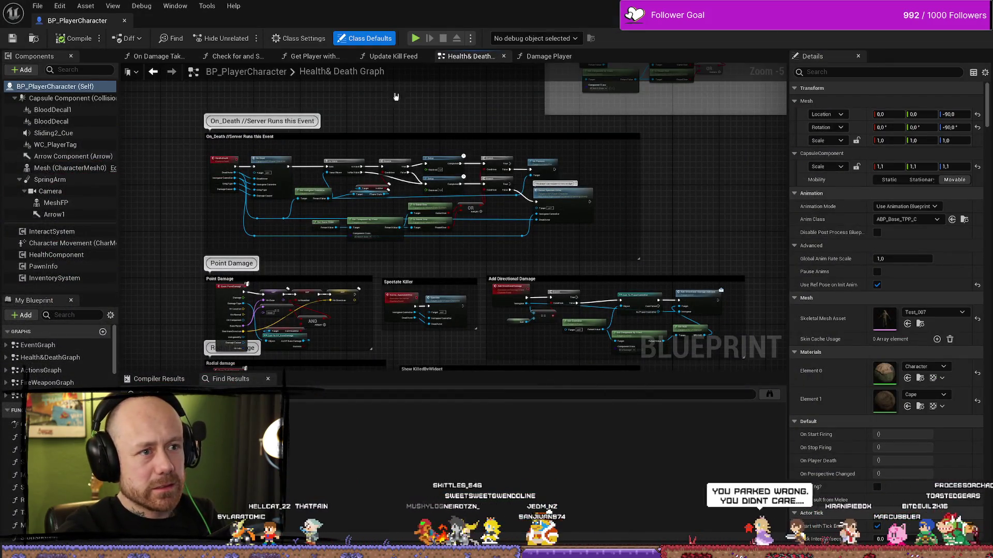
key(alt+Tab)
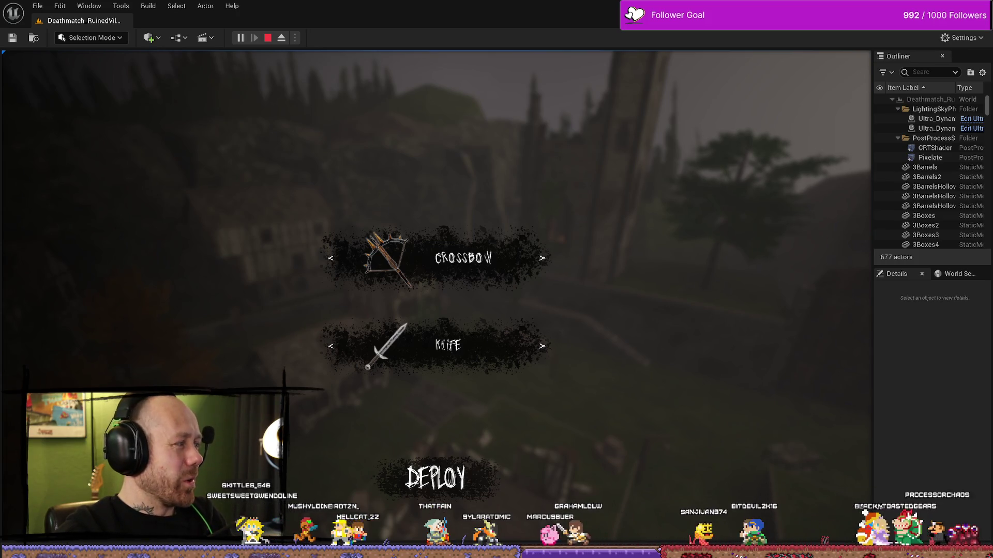
Step: Deploy with the crossbow, shoot the enemy, then stop the first play test
click(371, 470)
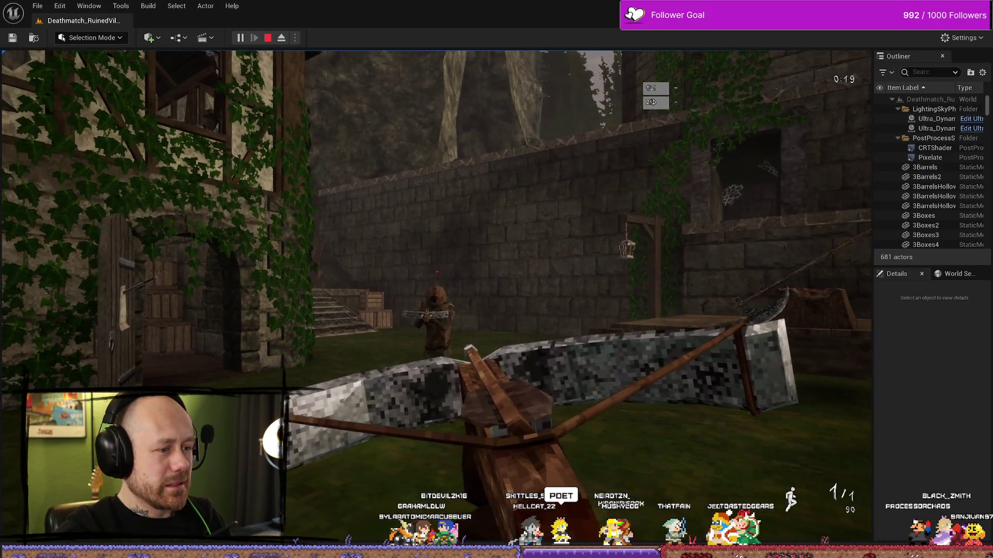
click(437, 295)
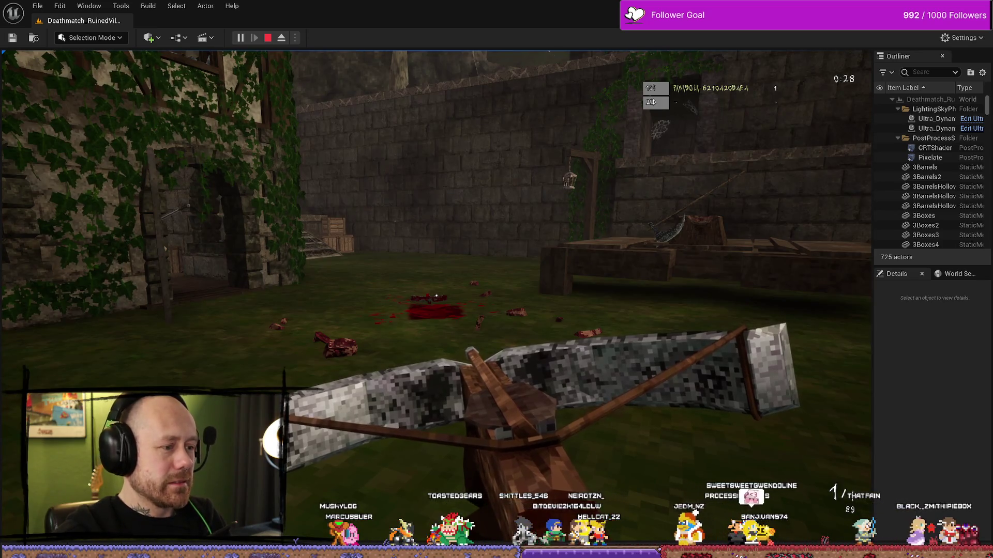
key(shift+F1)
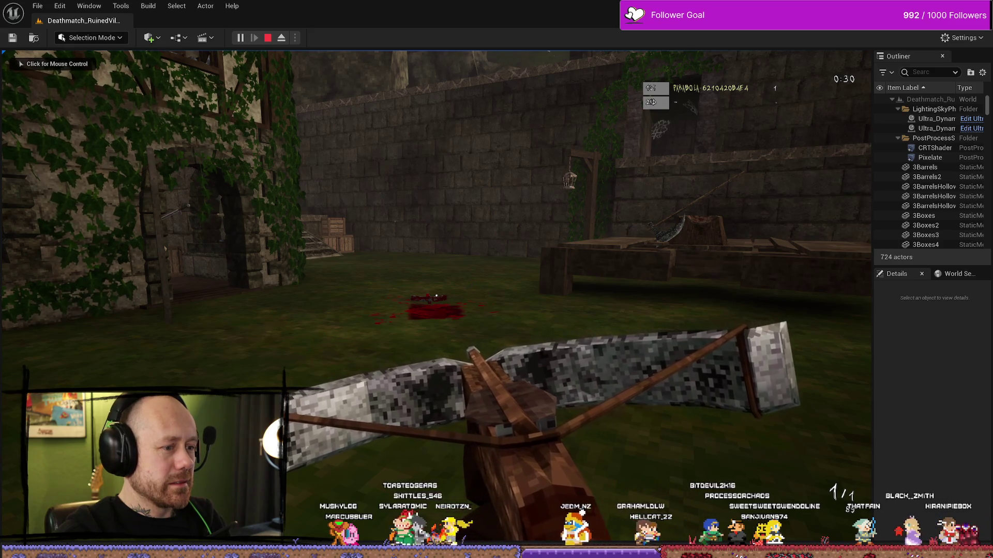
click(415, 300)
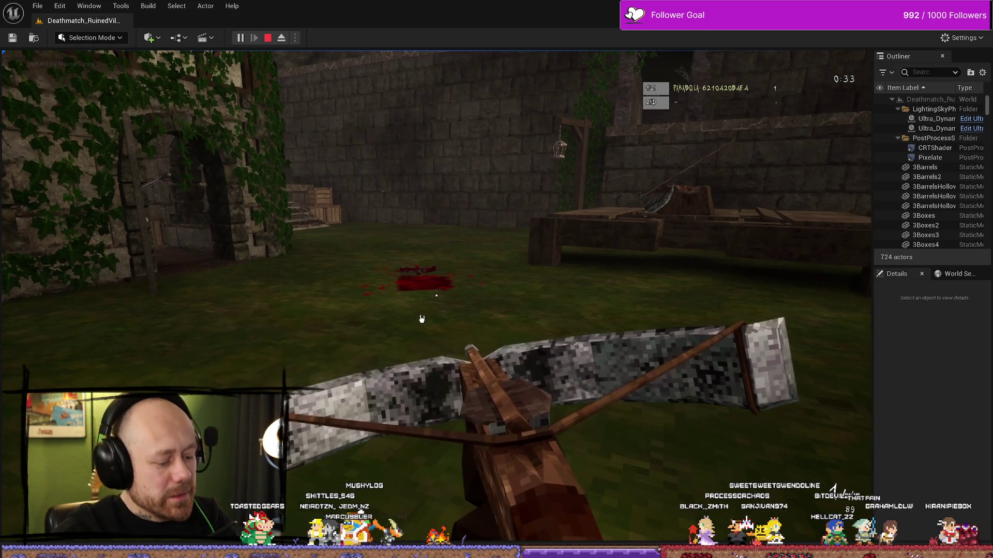
key(Escape)
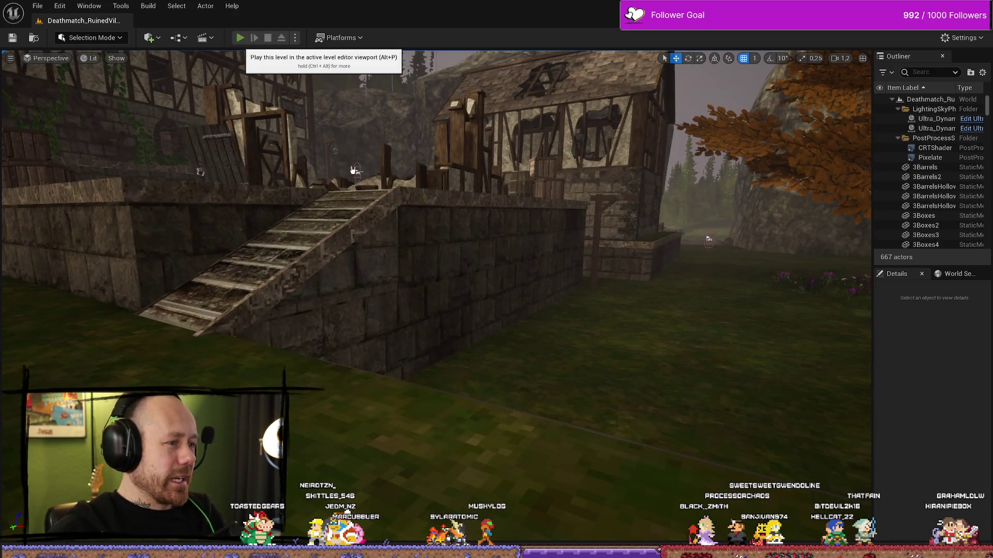
Step: Start a new play test, deploy with the crossbow, and walk toward the wooden table
click(241, 38)
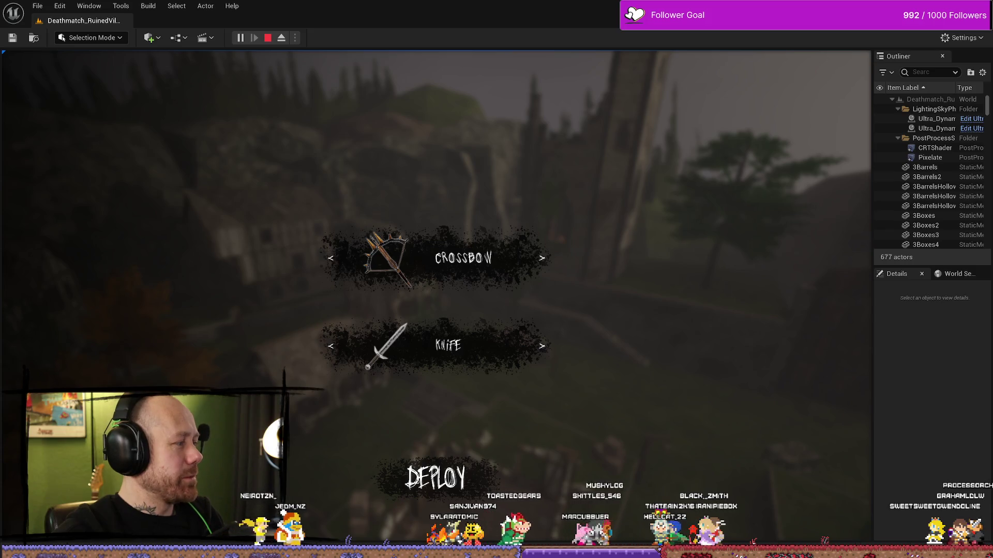
click(436, 481)
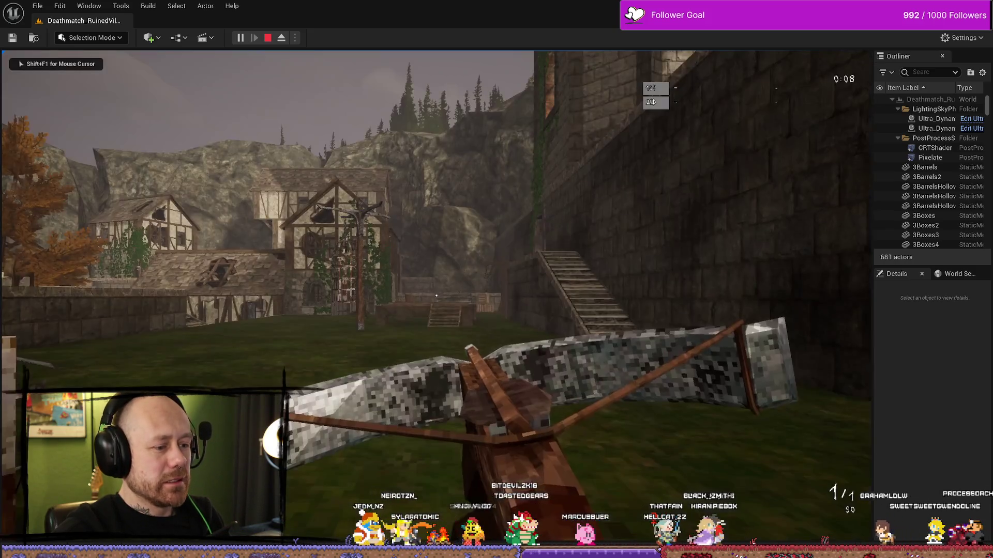
key(w)
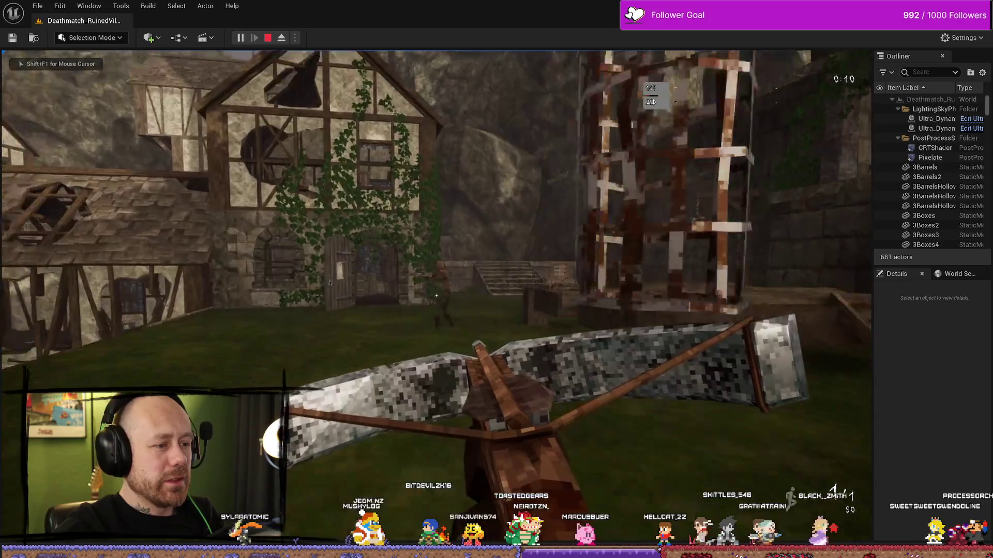
key(w)
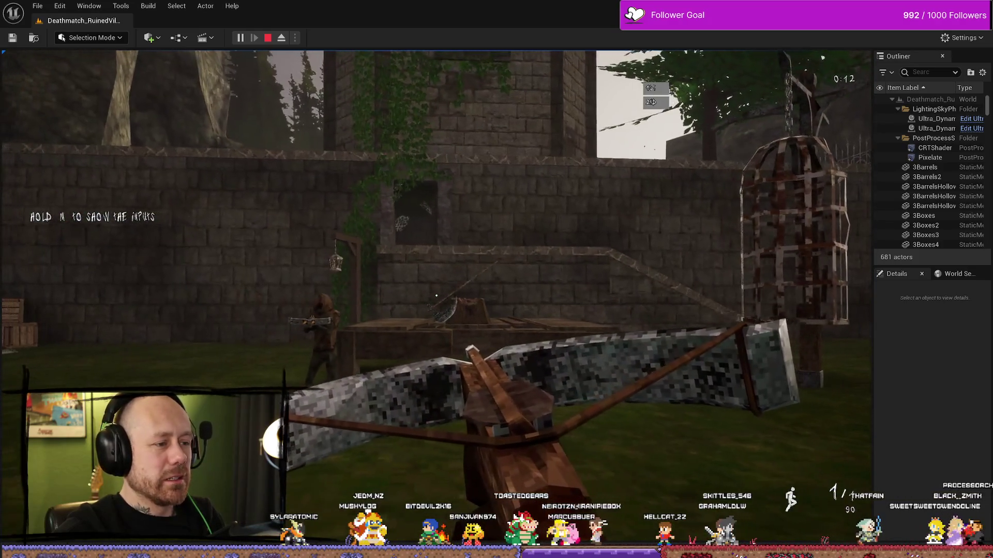
key(w)
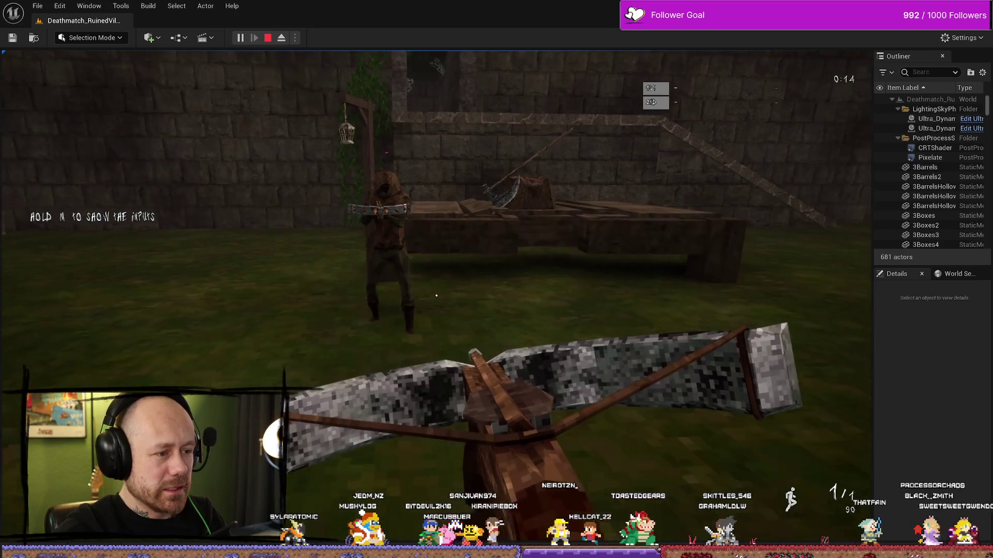
key(shift+F1)
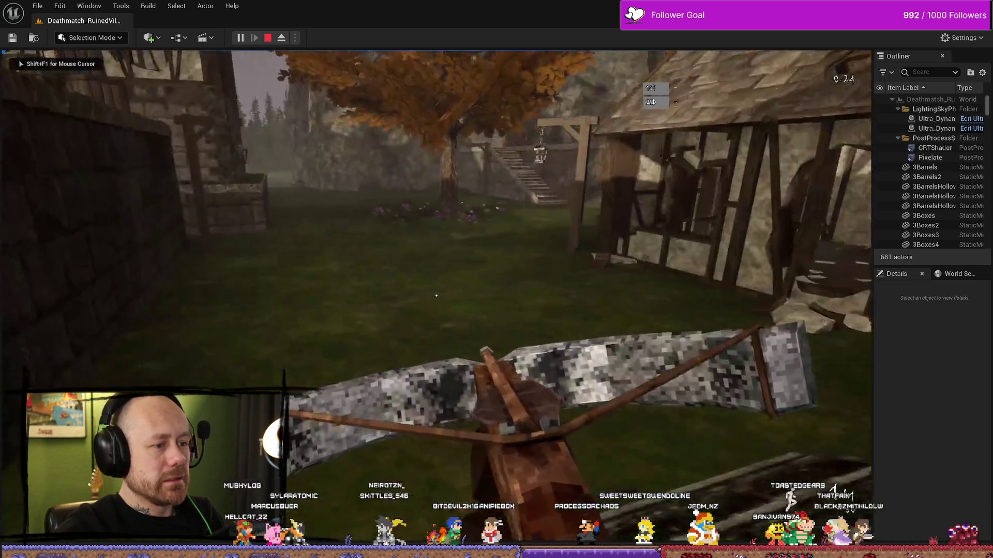
Step: Record a fullscreen run up the stone stairs, shoot the hooded enemy, and stop play
mouse_move(436, 296)
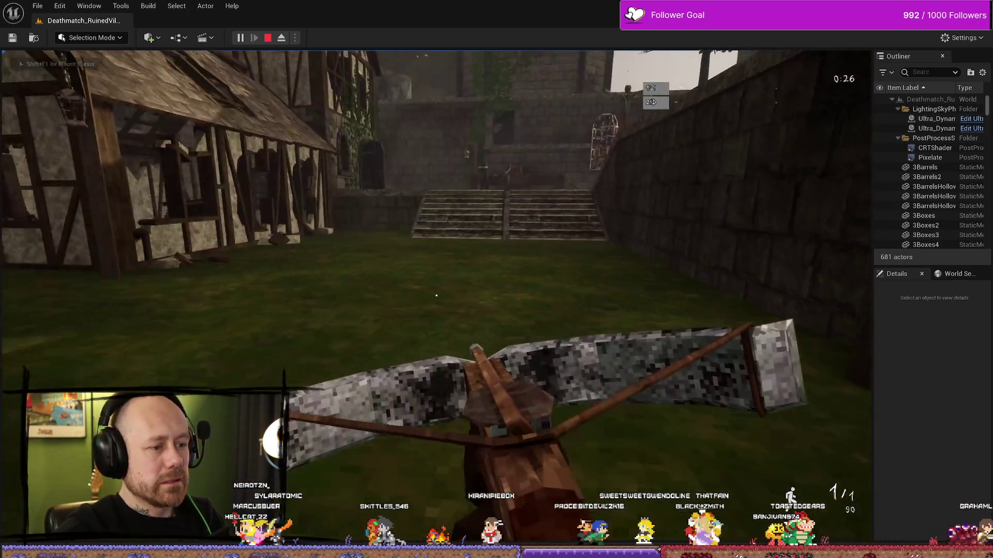
key(alt+F9)
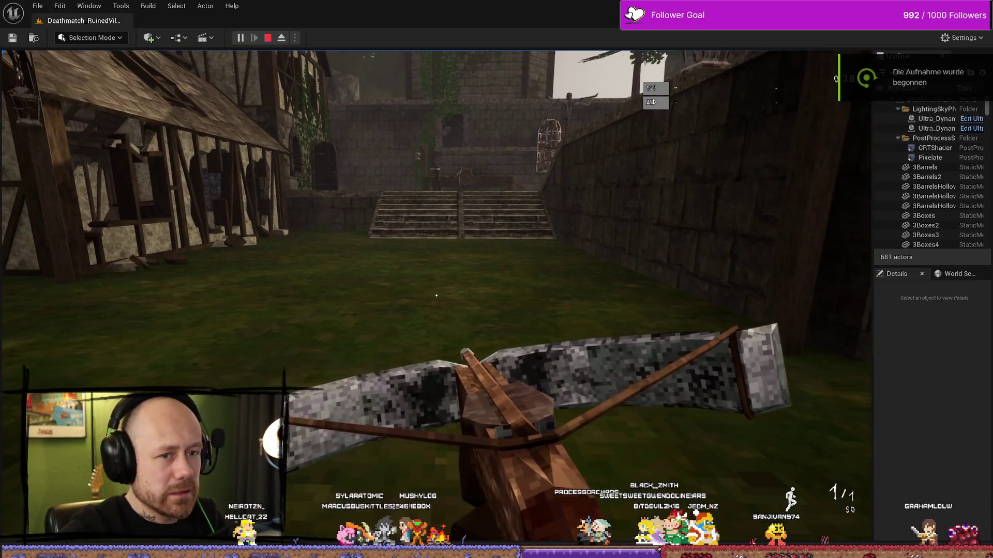
key(F11)
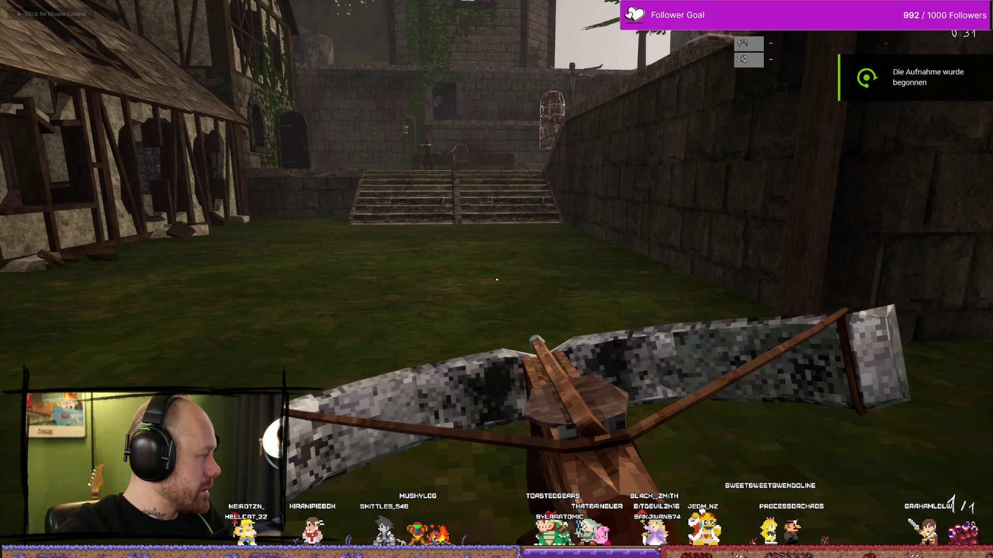
click(592, 363)
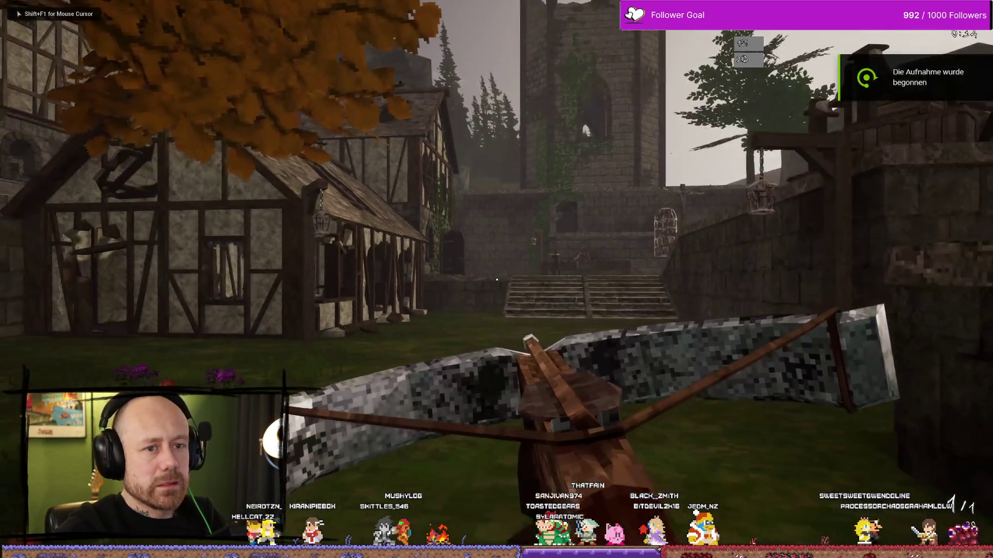
key(s)
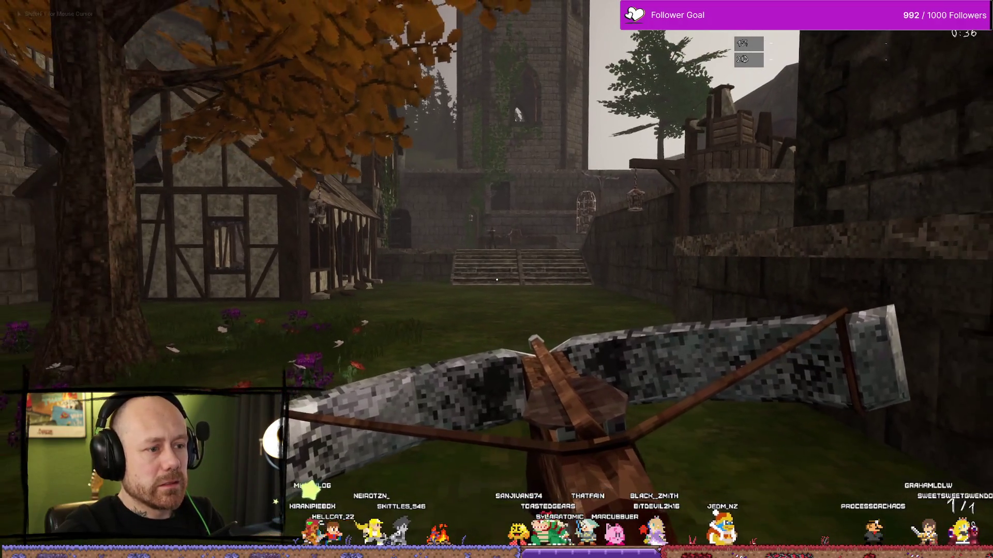
key(s)
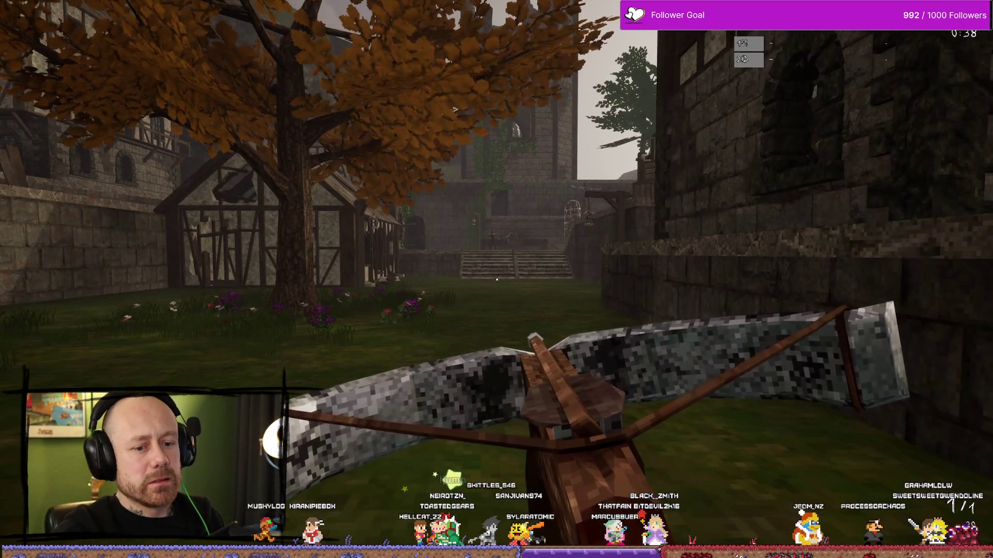
key(w)
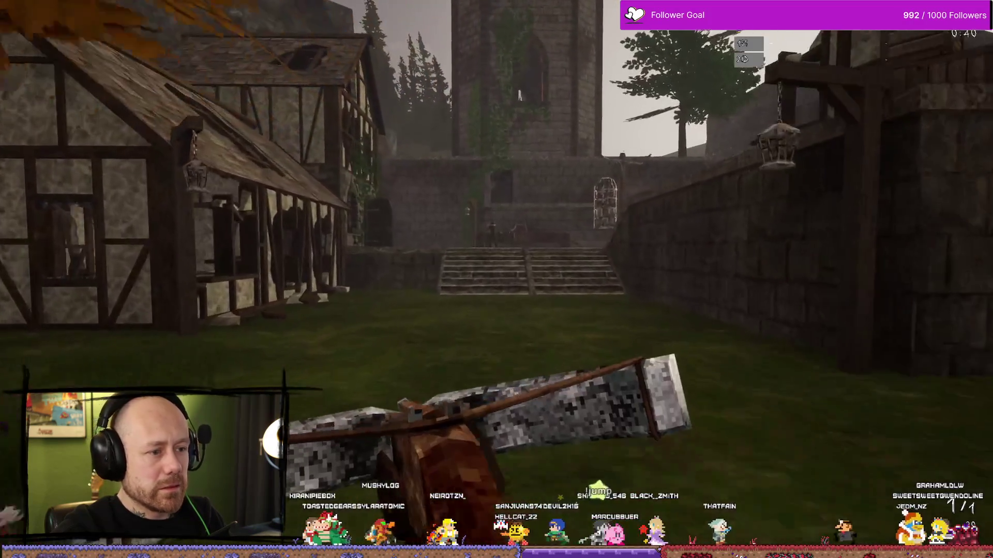
key(w)
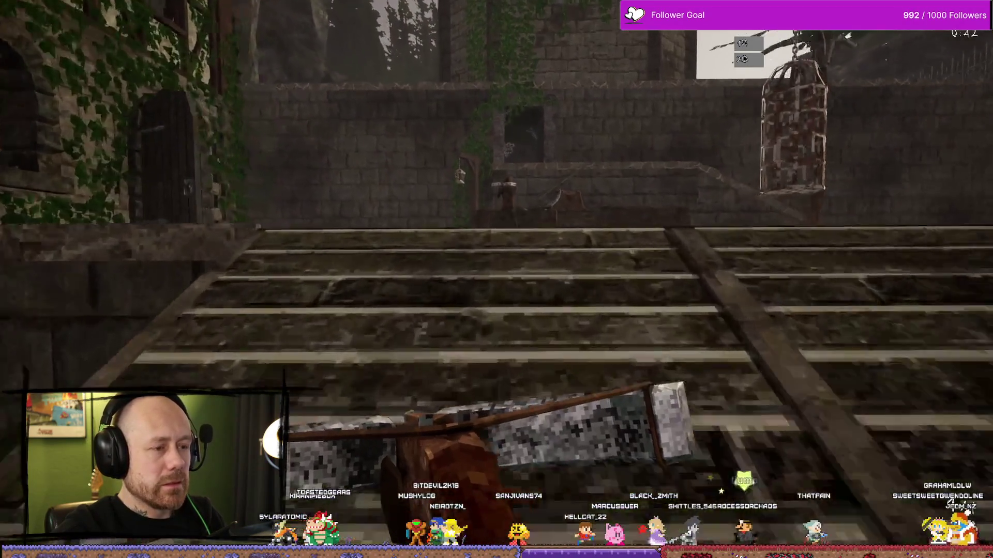
key(w)
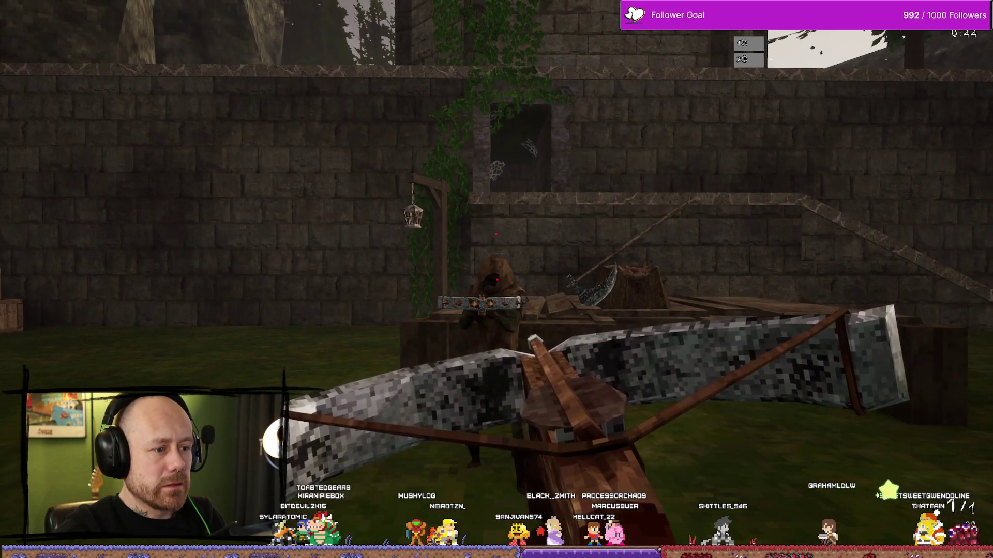
click(496, 279)
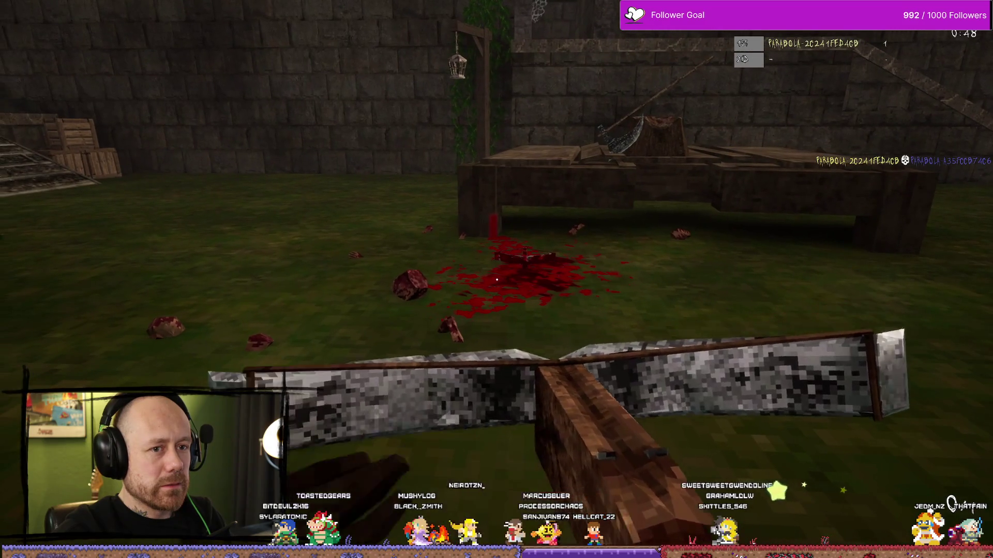
key(Escape)
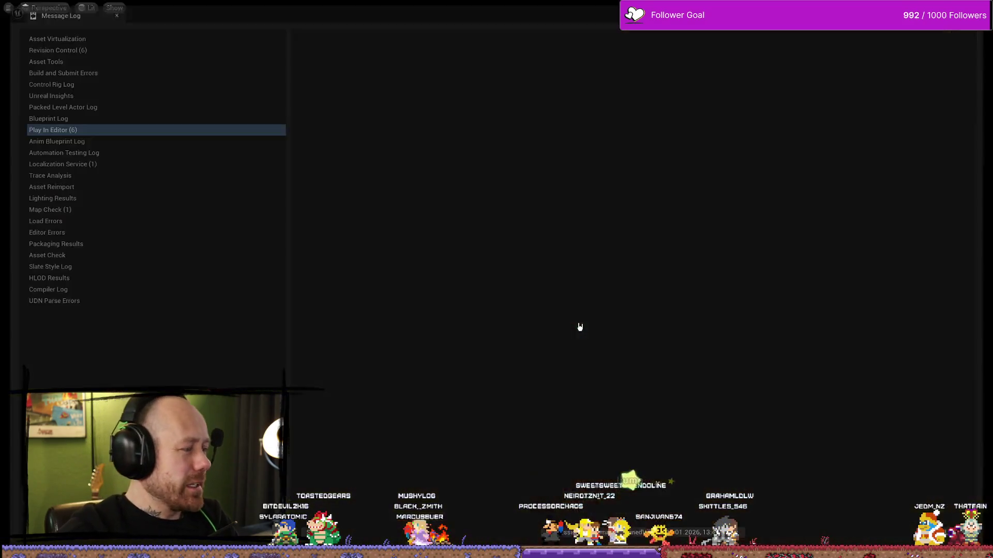
Step: Relaunch Play in Editor, stop it, and save the recorded gameplay clip with Alt+F10
key(alt+p)
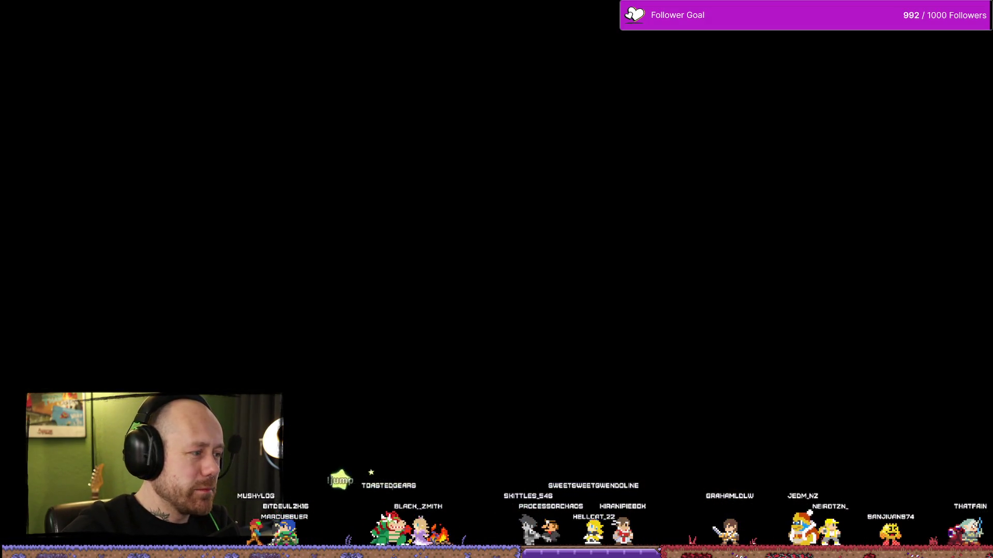
key(Escape)
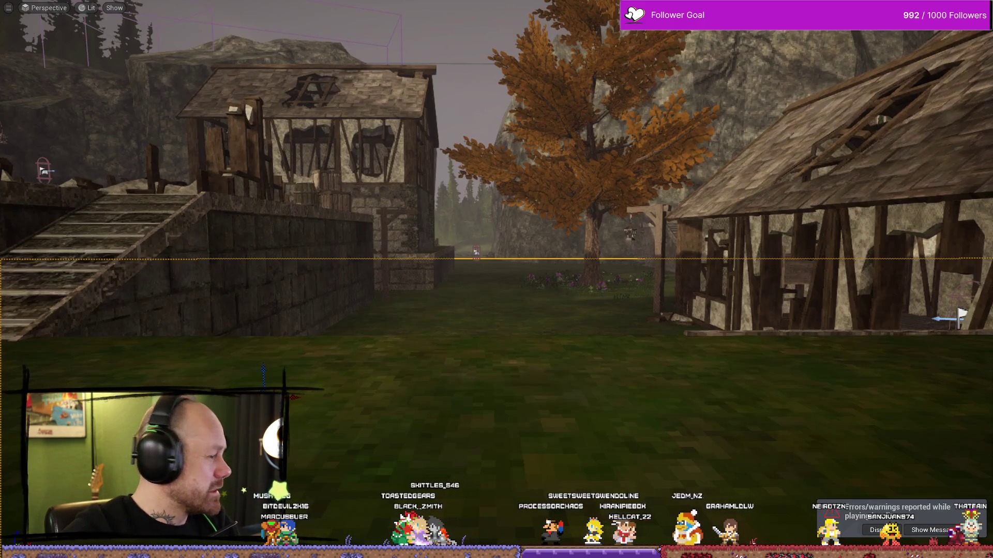
key(alt+F10)
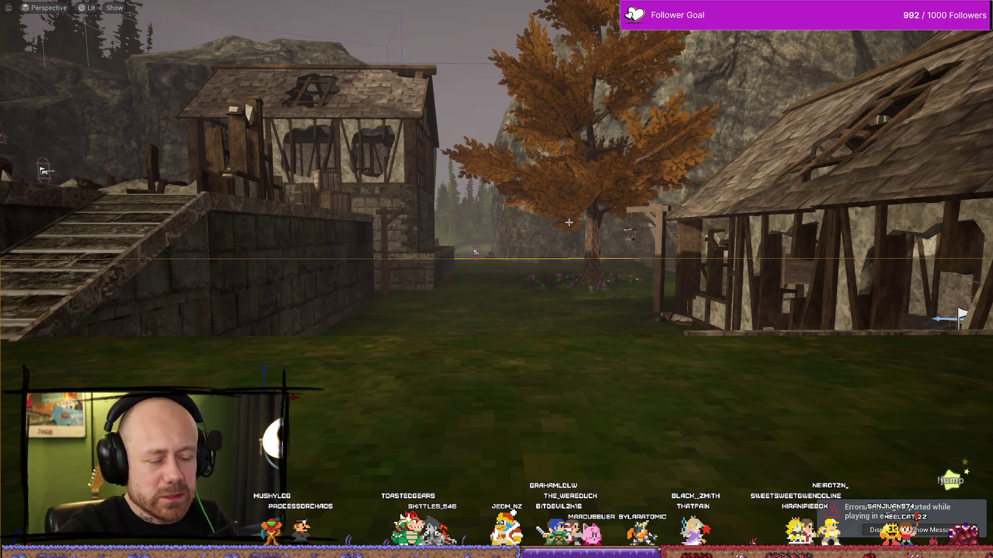
Step: Leave fullscreen, reposition the viewport camera toward the tree, and start Play in Editor again
key(F11)
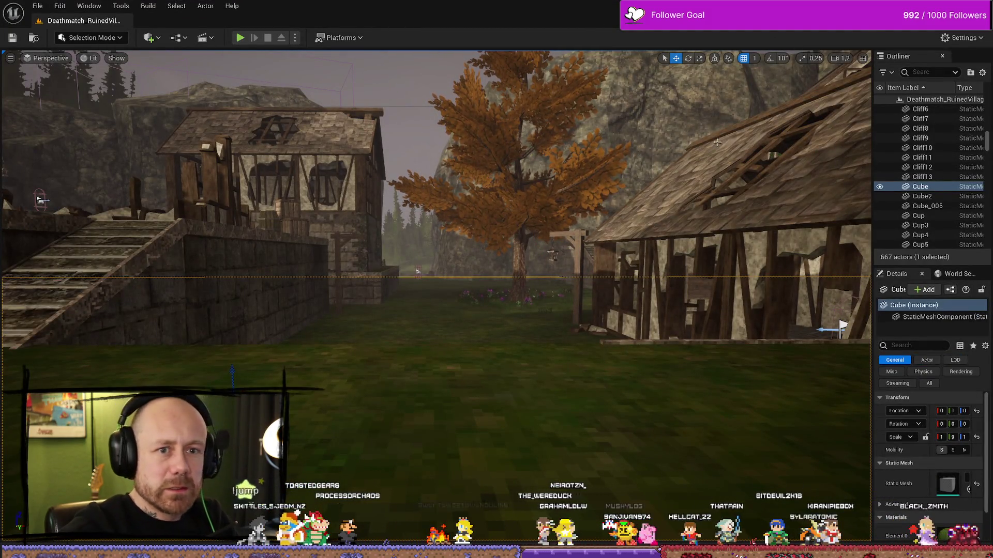
drag(652, 213, 561, 201)
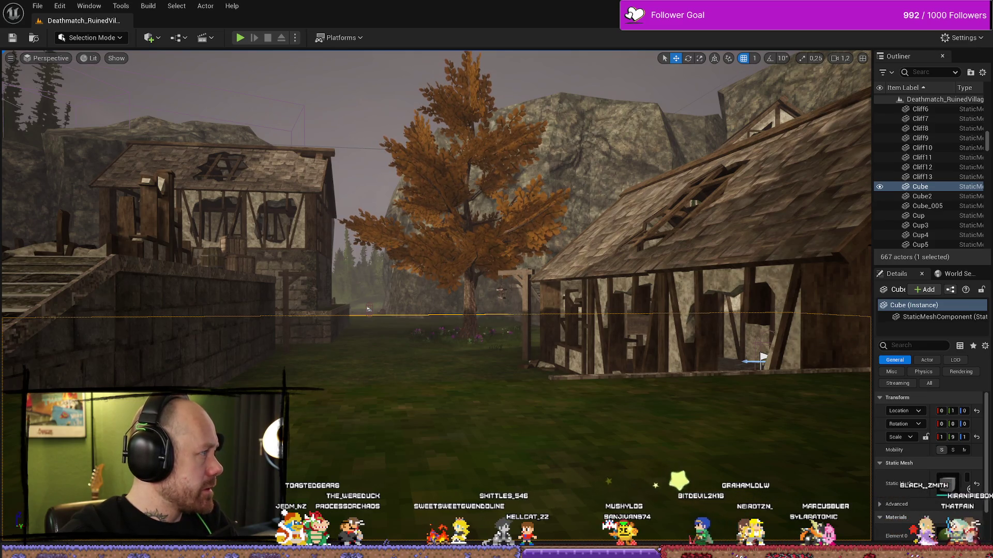
drag(142, 351, 433, 296)
key(alt+p)
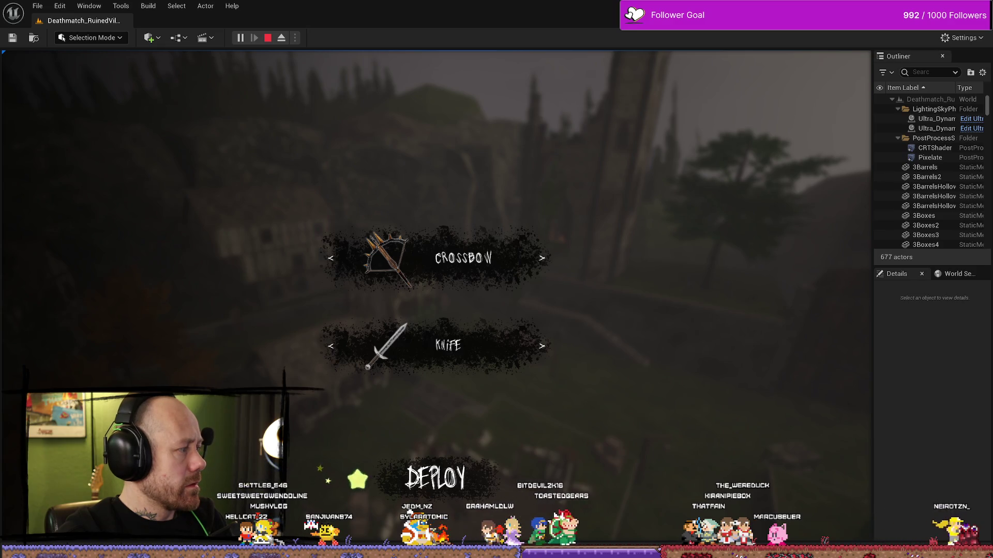
Step: Deploy with the crossbow, walk into the courtyard toward the tower steps, then end the session
click(411, 511)
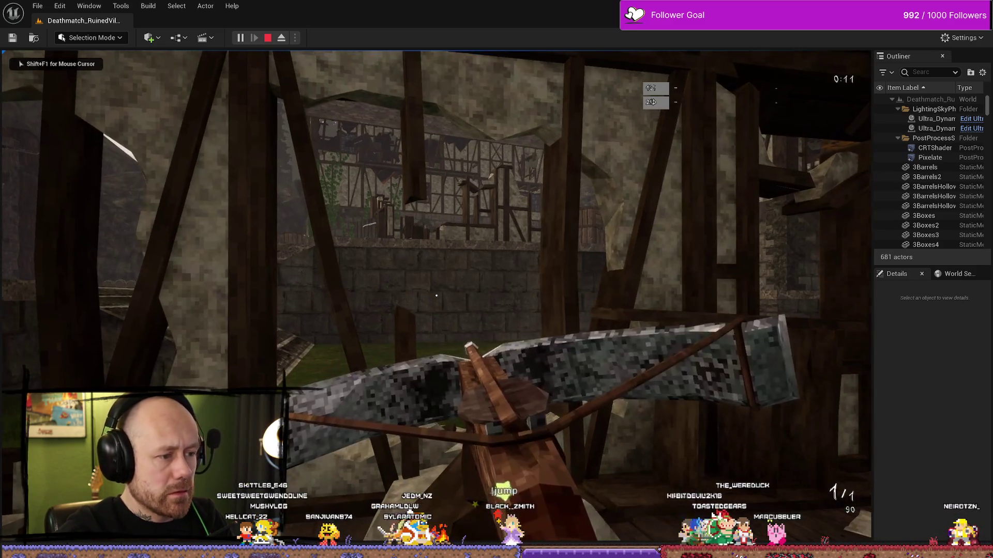
key(w)
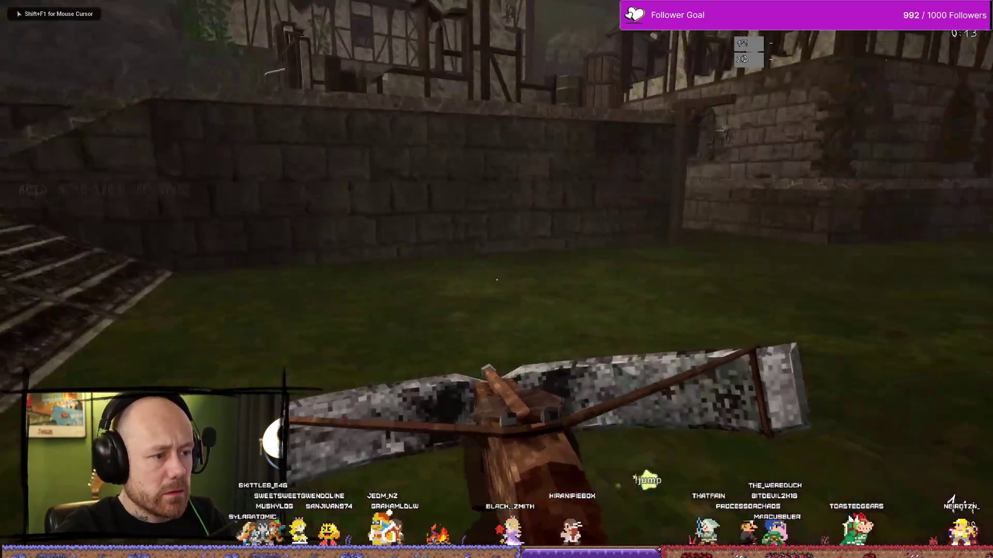
key(w)
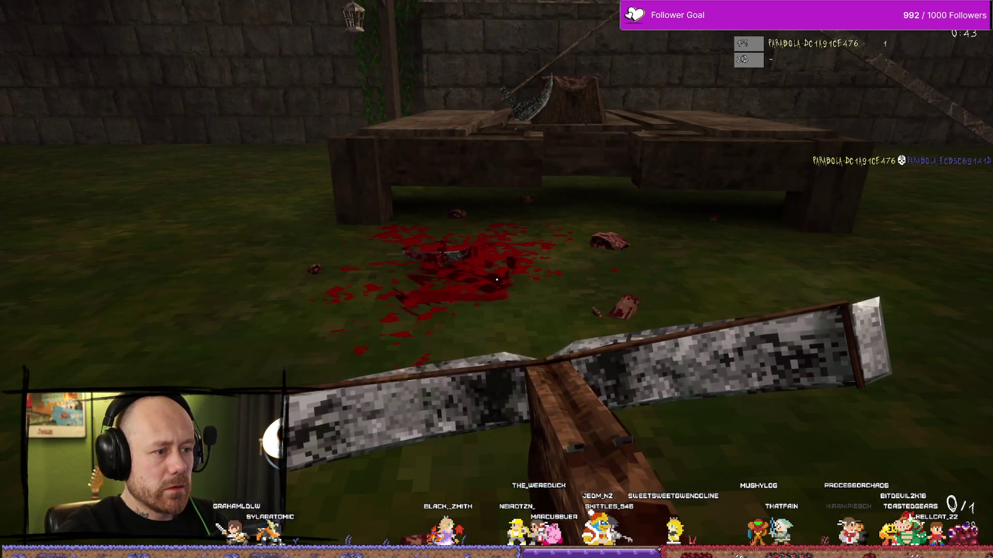
key(Escape)
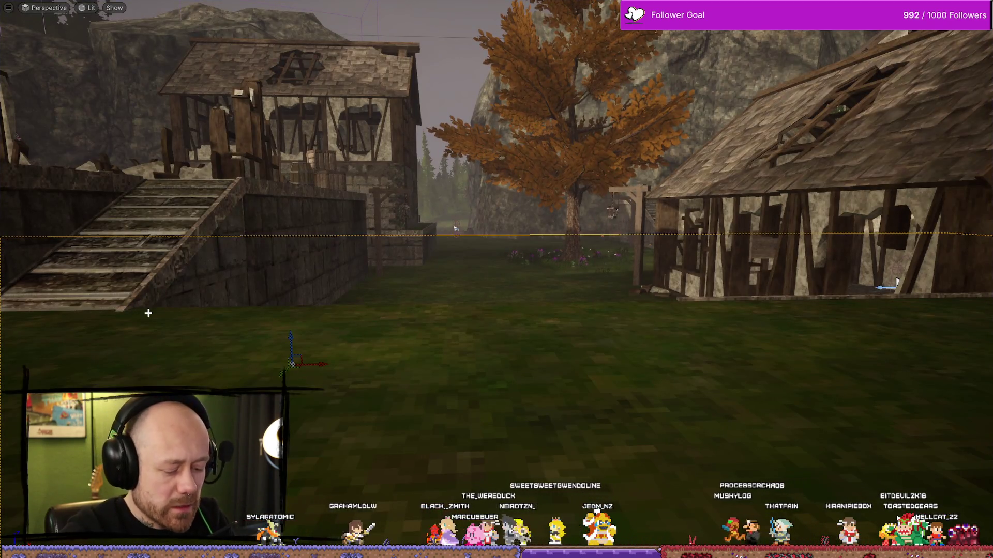
Step: Start a new play session, deploy with the crossbow, and climb into the upper courtyard
key(alt+p)
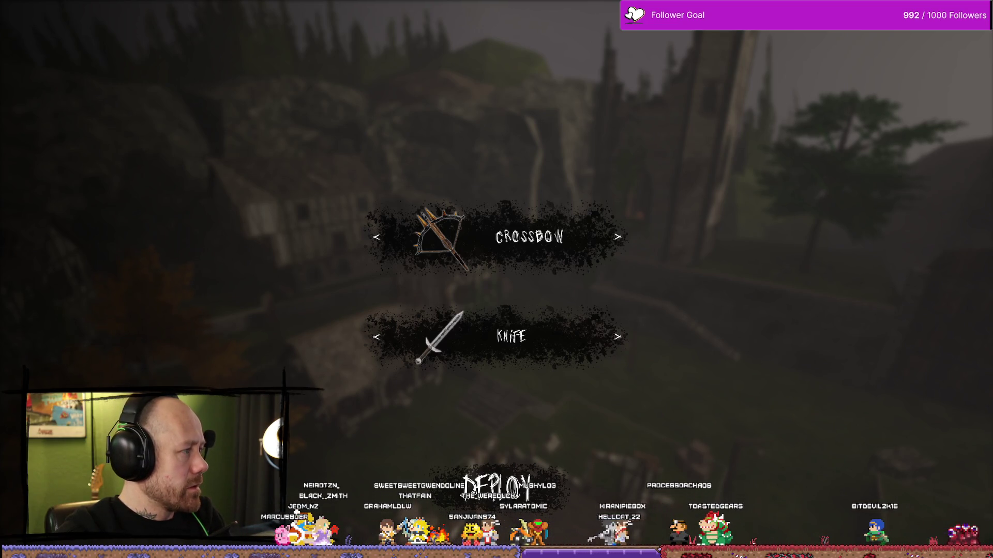
click(546, 474)
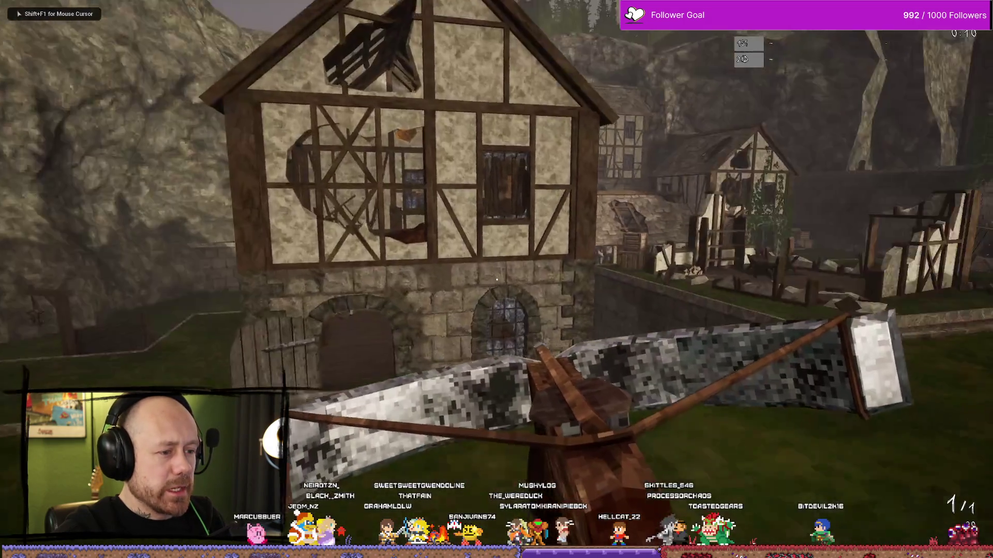
key(w)
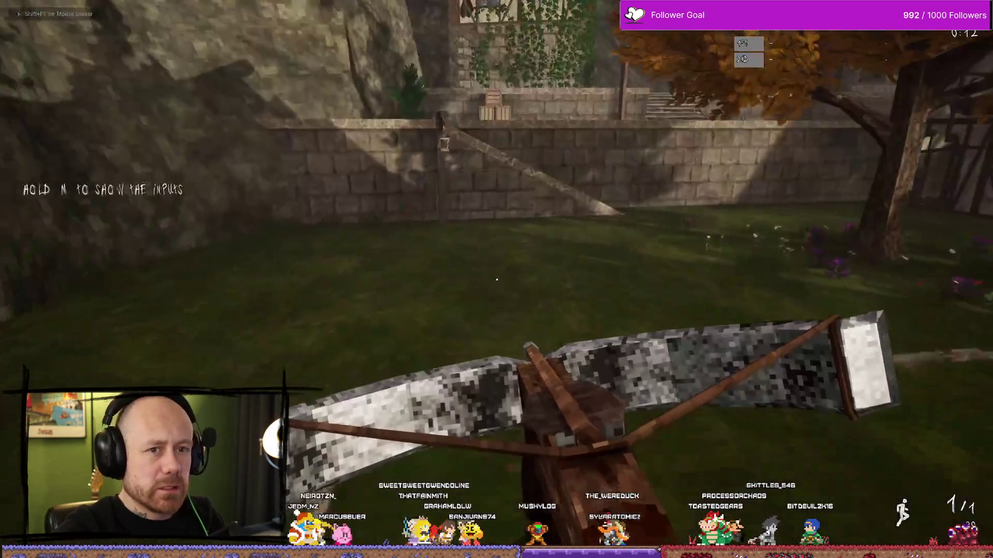
key(w)
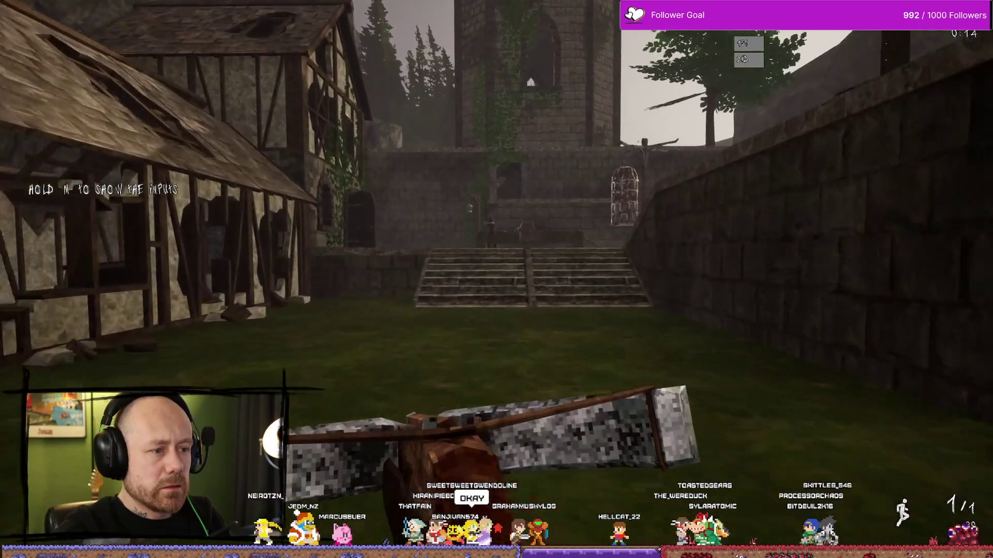
key(w)
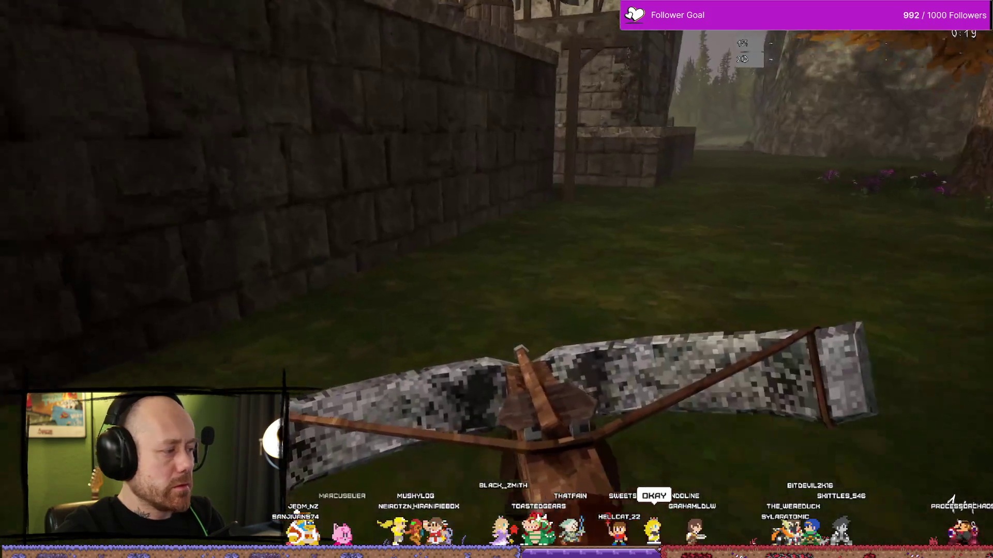
mouse_move(496, 279)
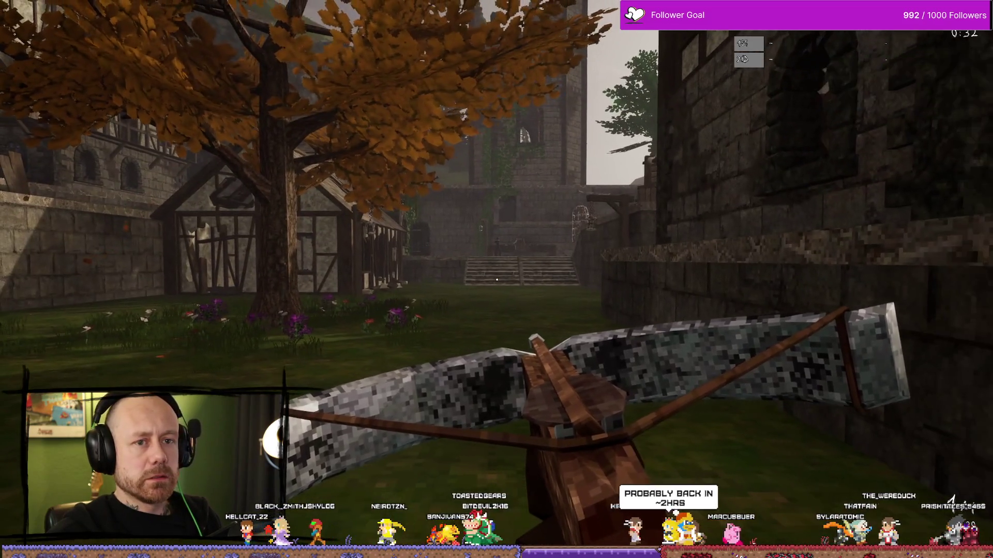
Step: Shoot the hooded enemy, reload, save the recording, end play, and switch to the video editor
key(w)
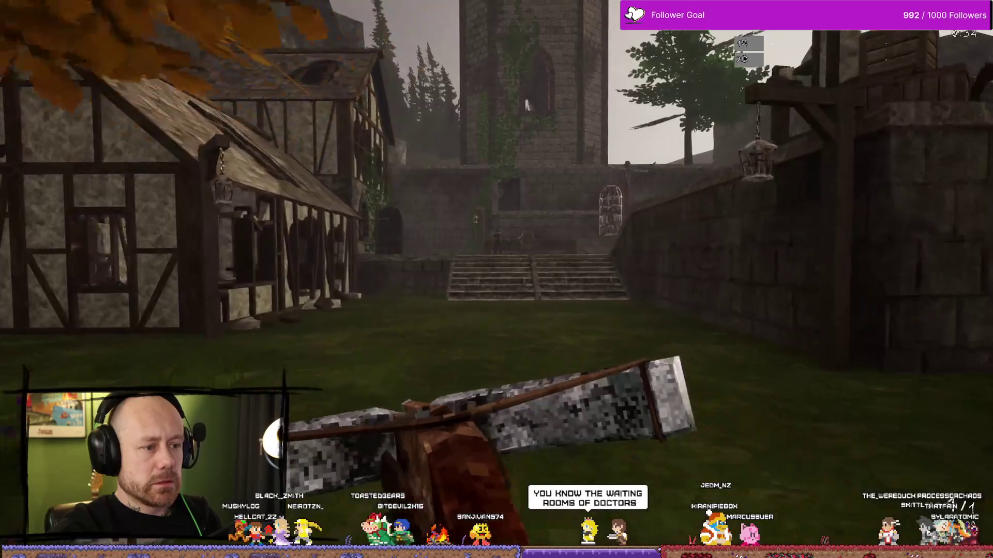
key(w)
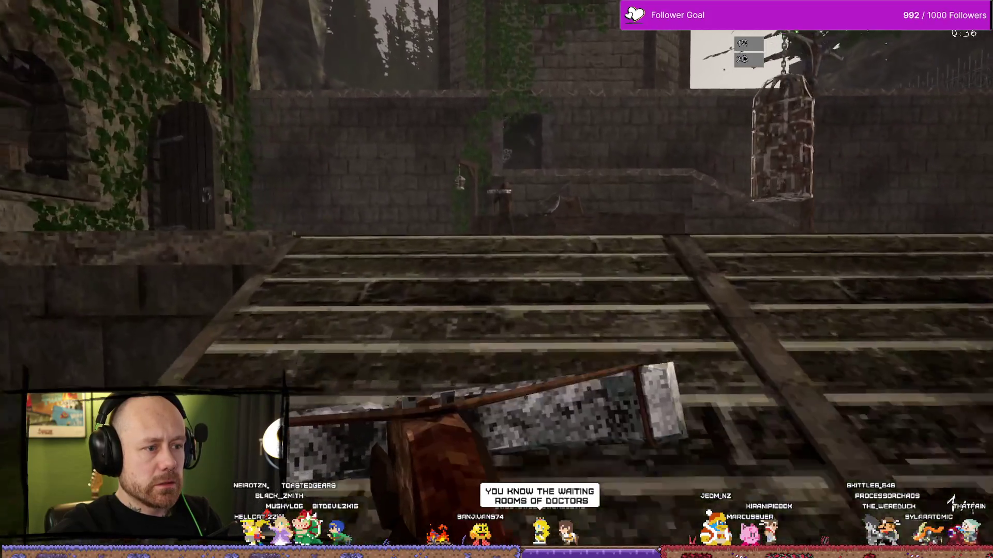
key(w)
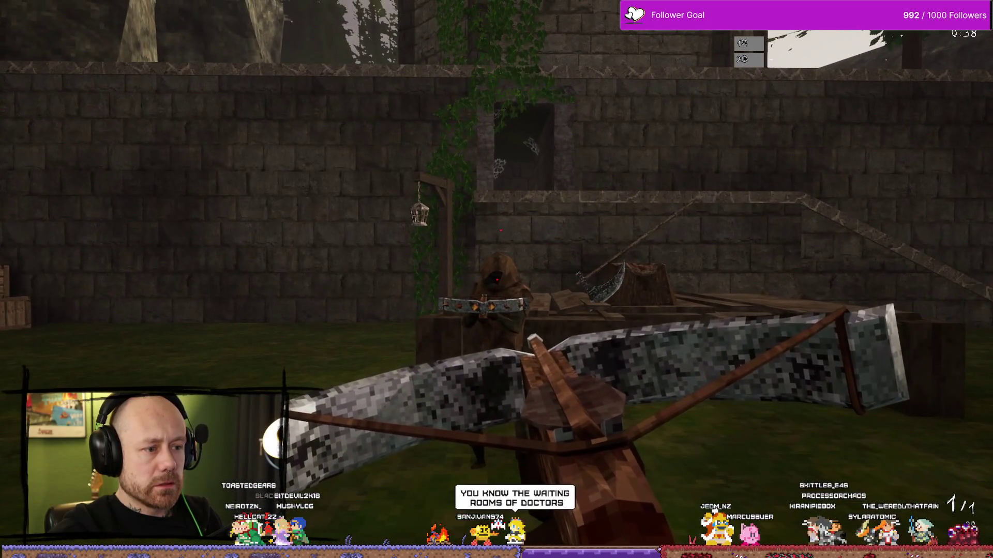
click(496, 280)
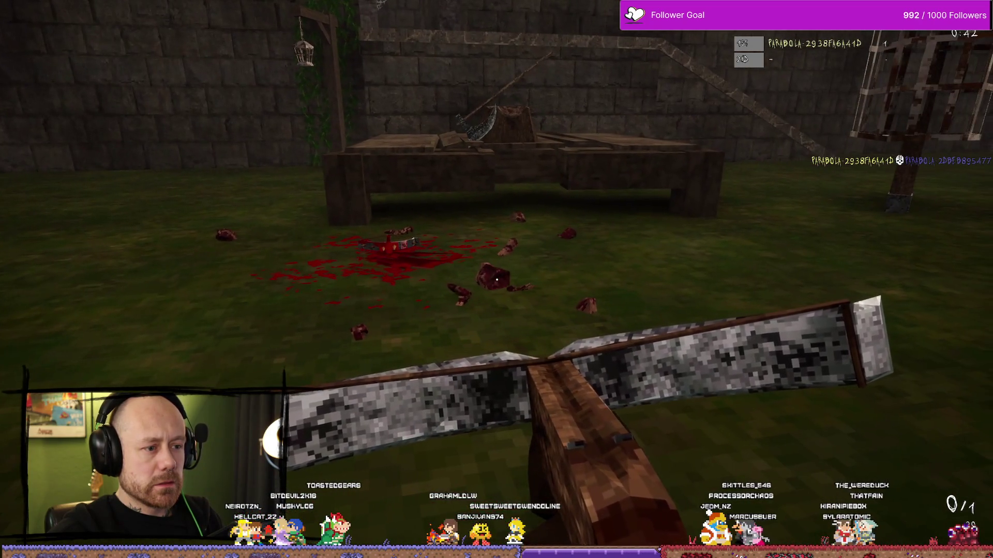
mouse_move(496, 279)
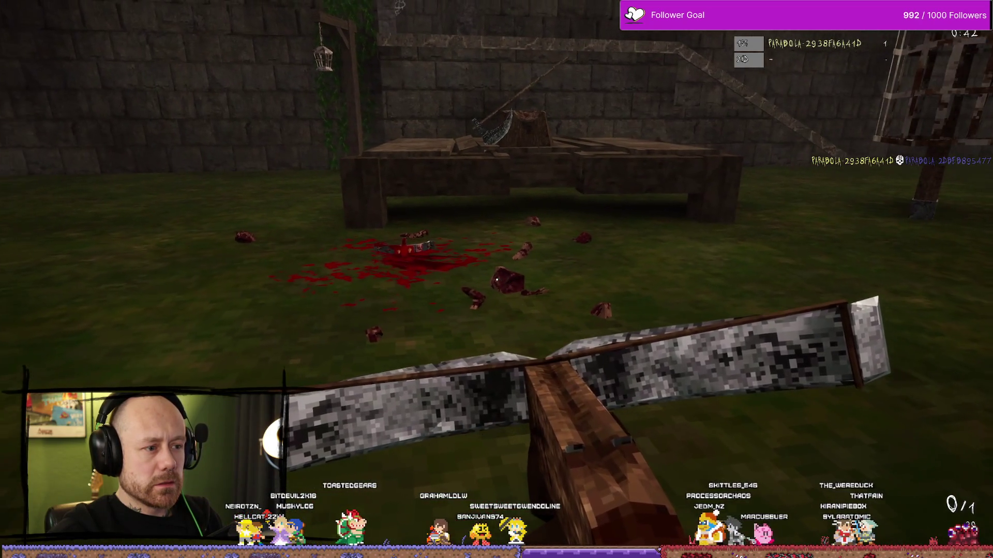
key(r)
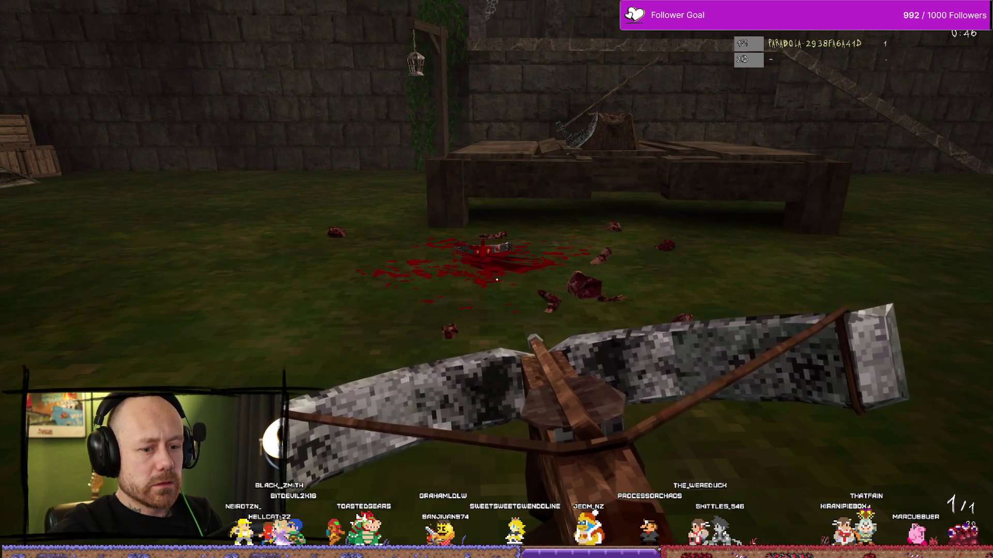
key(alt+F10)
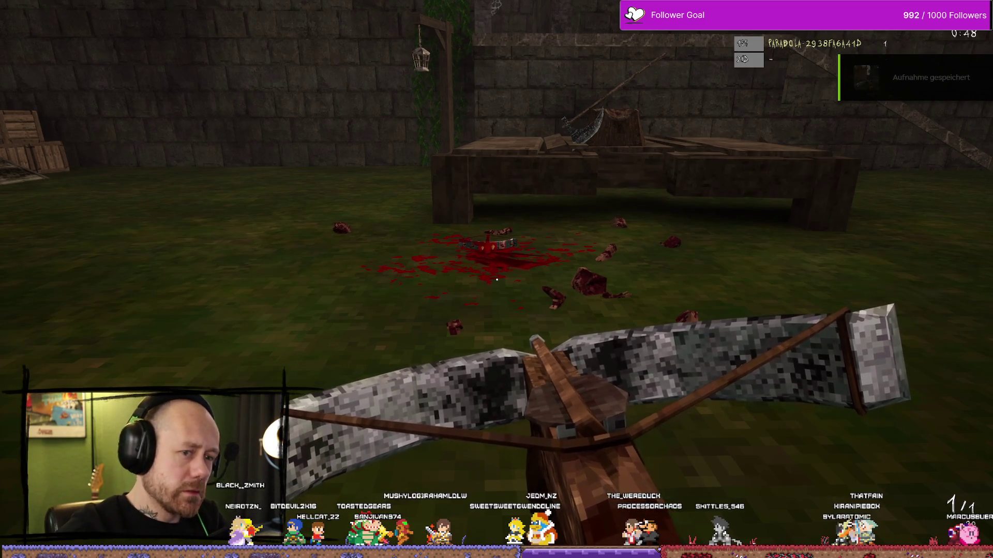
key(Escape)
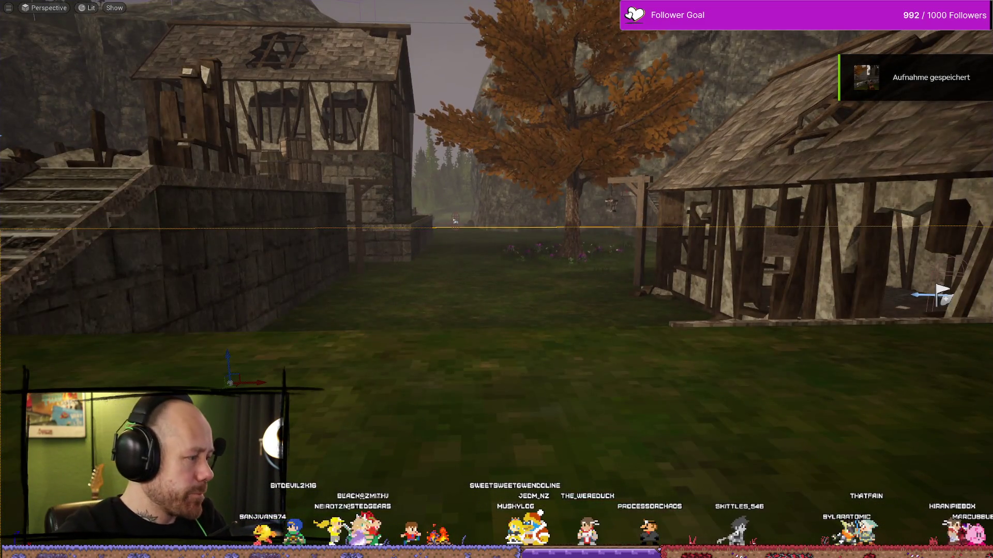
key(alt+Tab)
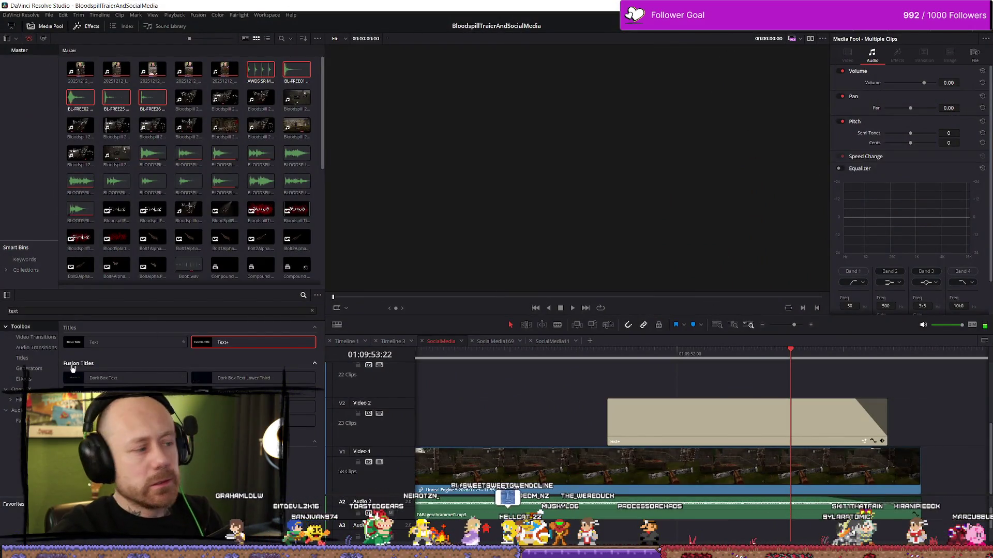
Step: Restore down the DaVinci Resolve window and close it, revealing the Unreal level viewport
key(alt+Tab)
key(alt+Tab)
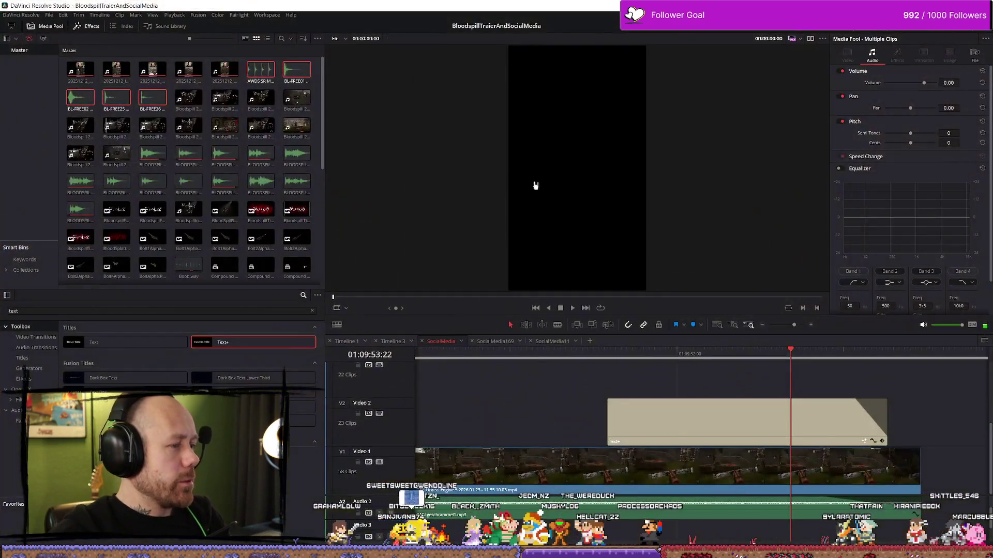
click(49, 15)
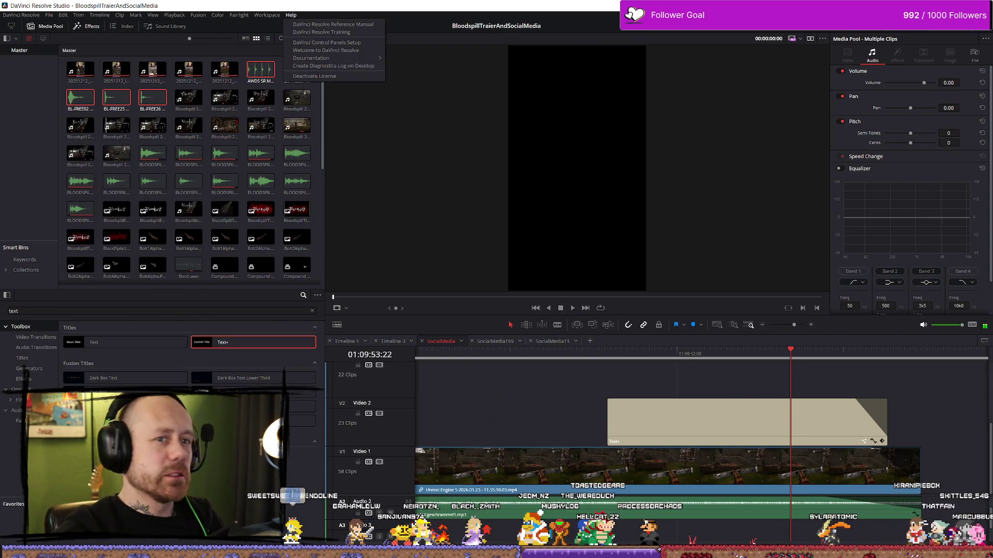
key(Escape)
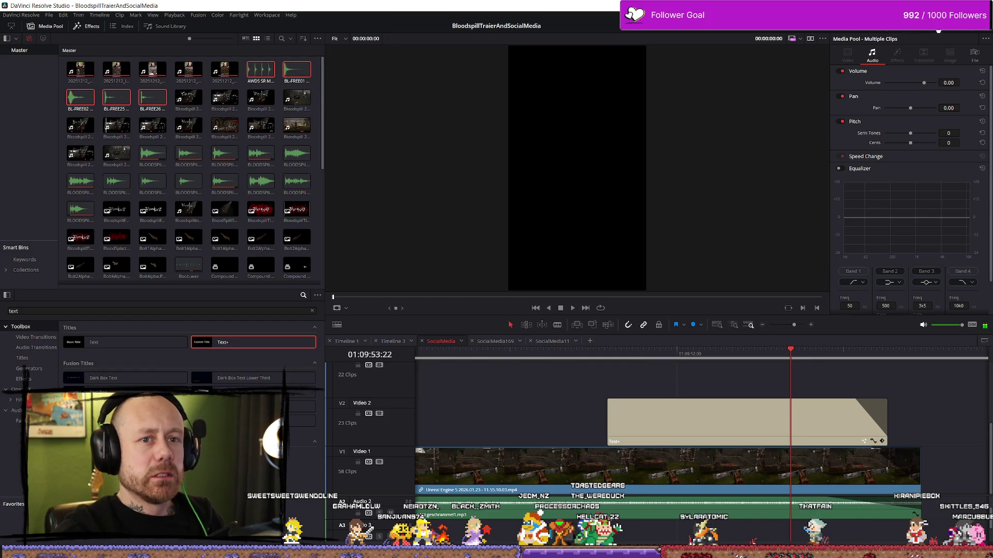
drag(925, 6, 939, 42)
click(939, 42)
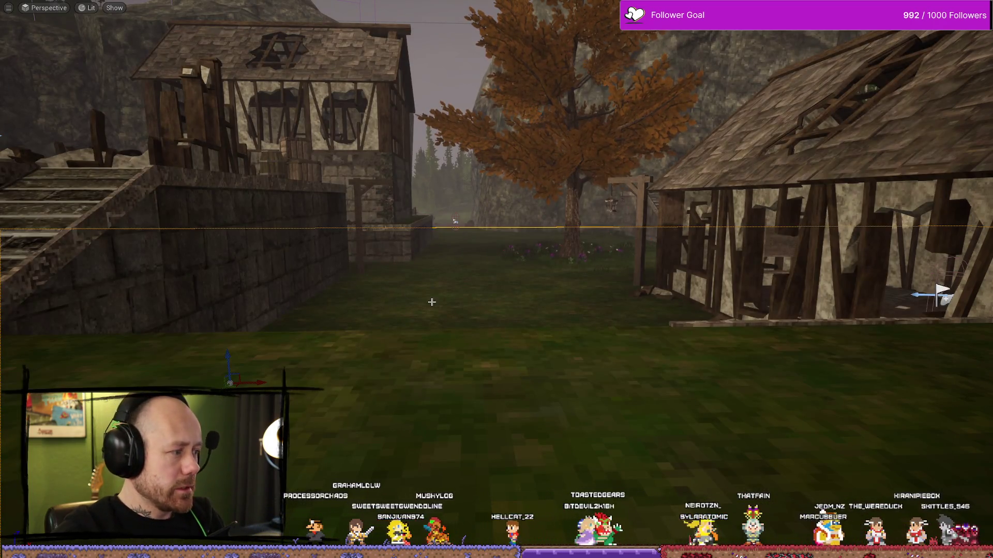
Step: Play another round, climb the castle stairs to headshot the hooded enemy, then stop play
key(alt+p)
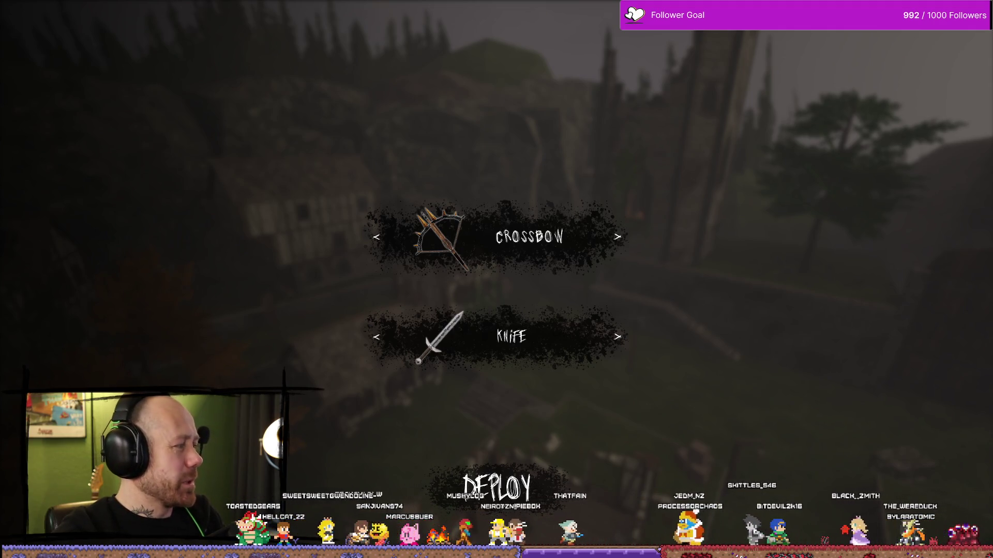
key(alt+Tab)
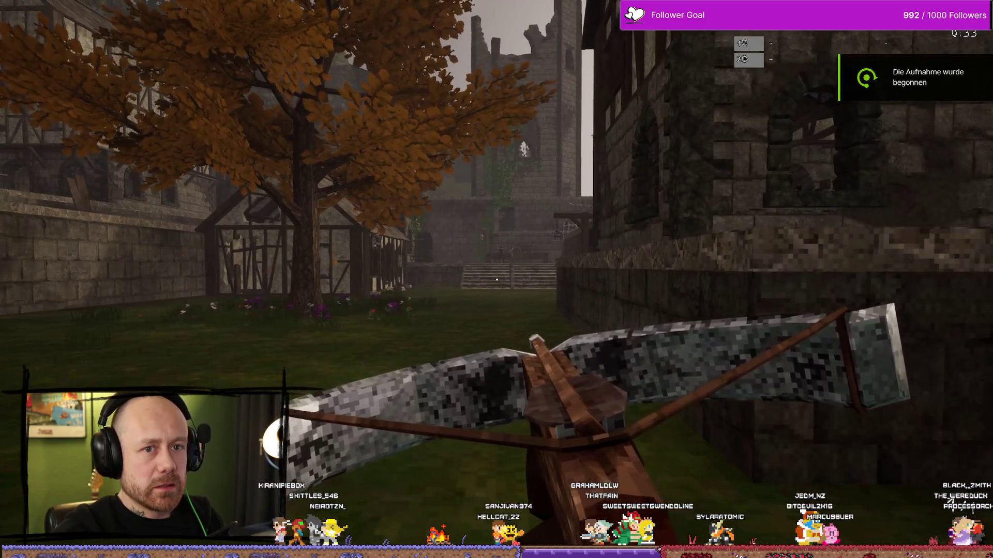
key(w)
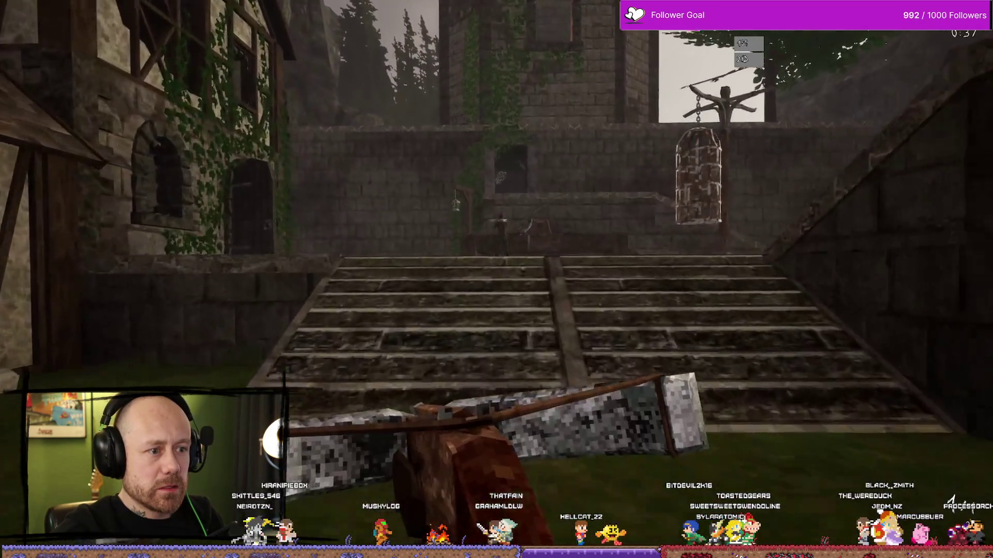
key(w)
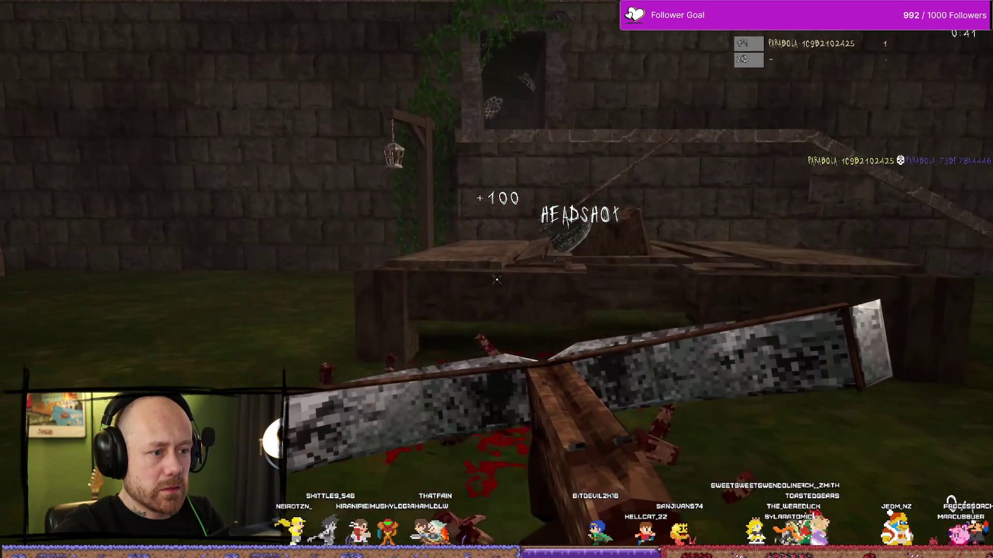
key(s)
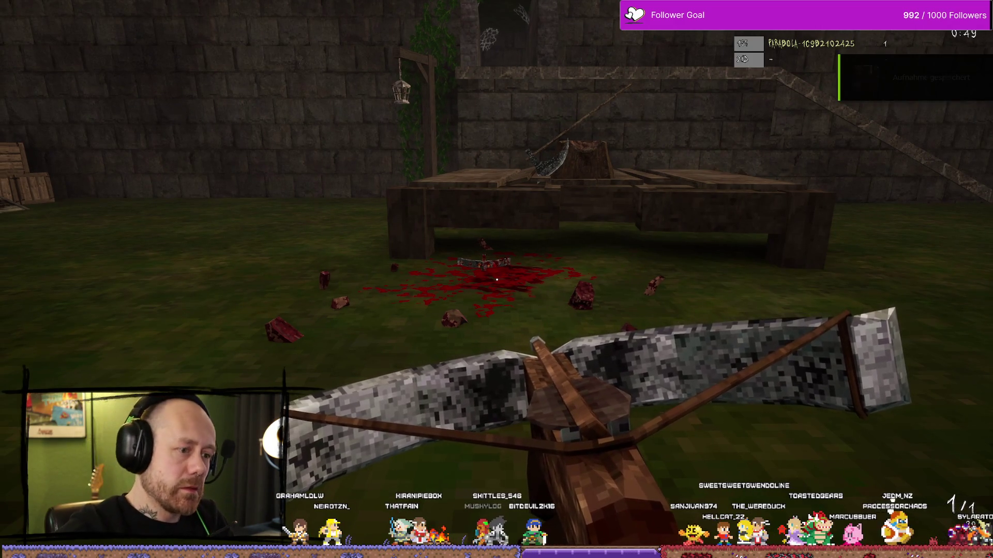
key(Escape)
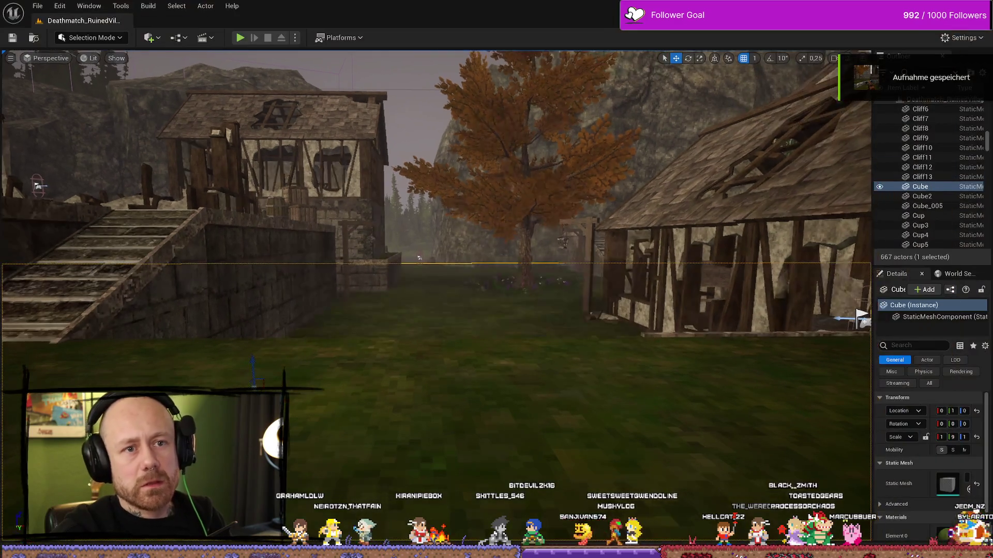
Step: Leave the Unreal editor and bring DaVinci Resolve Studio with the SocialMedia timeline forward
key(super+d)
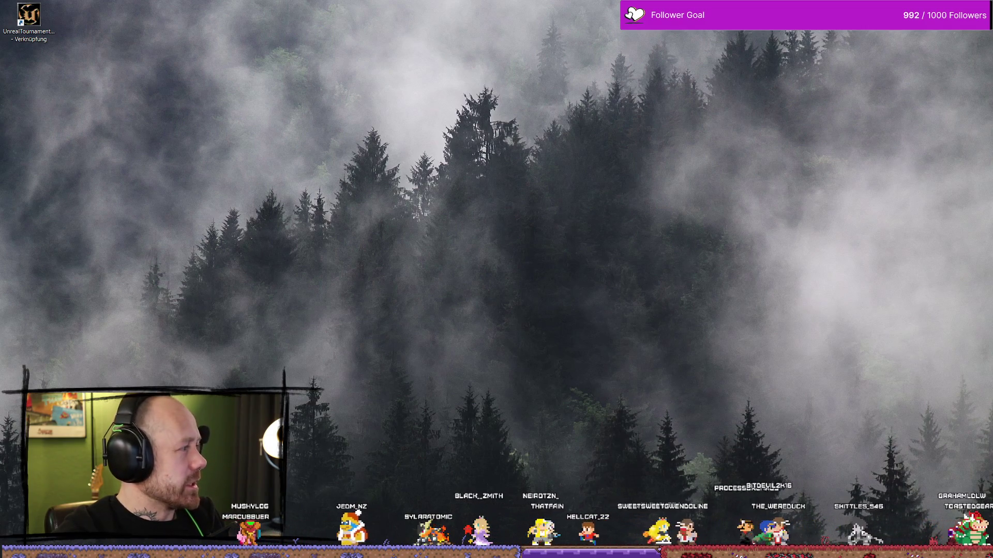
key(alt+Tab)
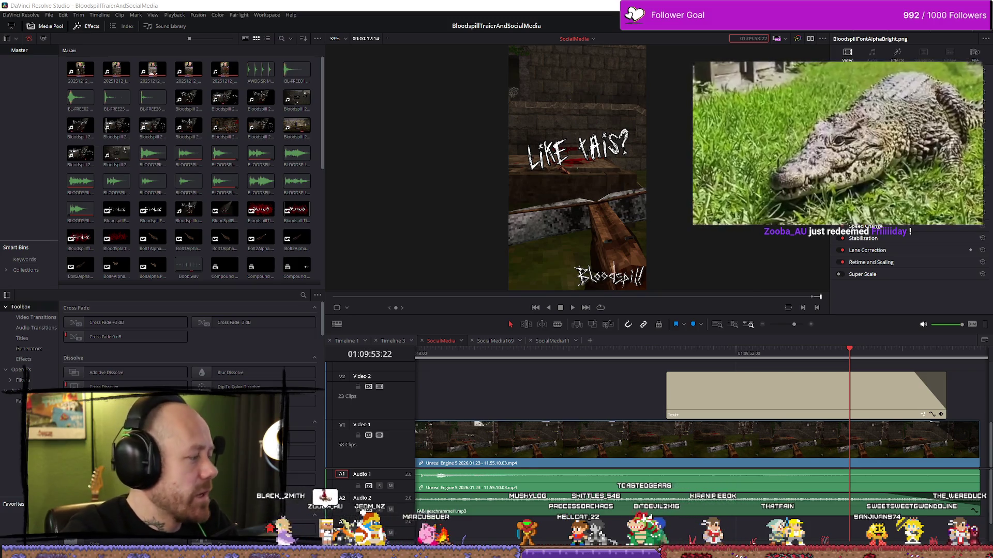
Step: Set the playhead at 01:09:56:46 after the last clip and drop 12.45.14.07.mp4 there
key(q)
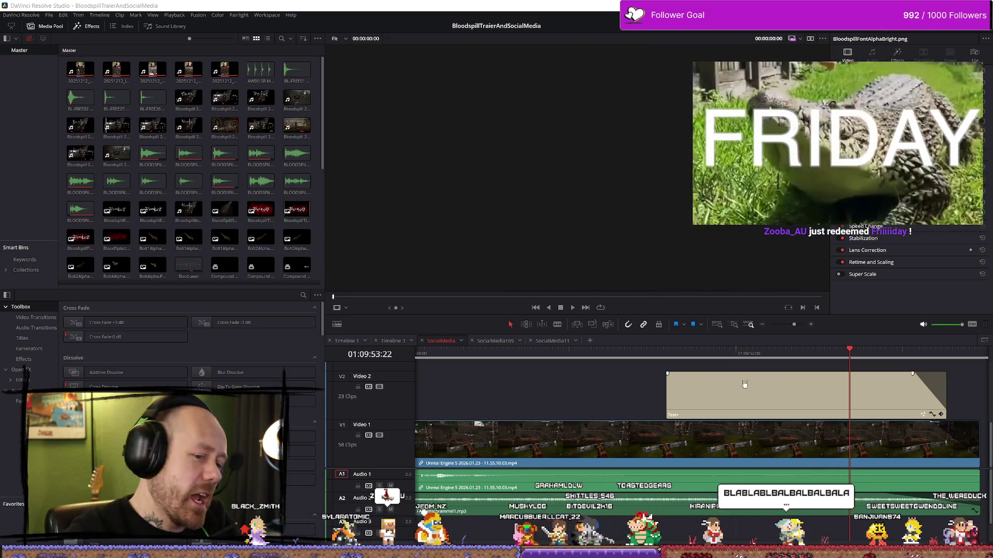
scroll(730, 391, down, 3)
scroll(671, 418, up, 2)
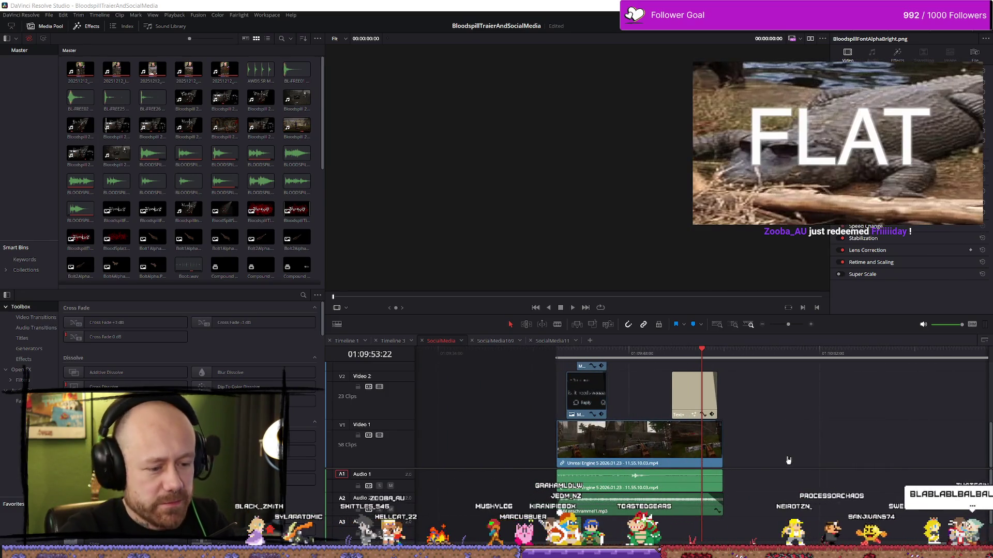
click(750, 357)
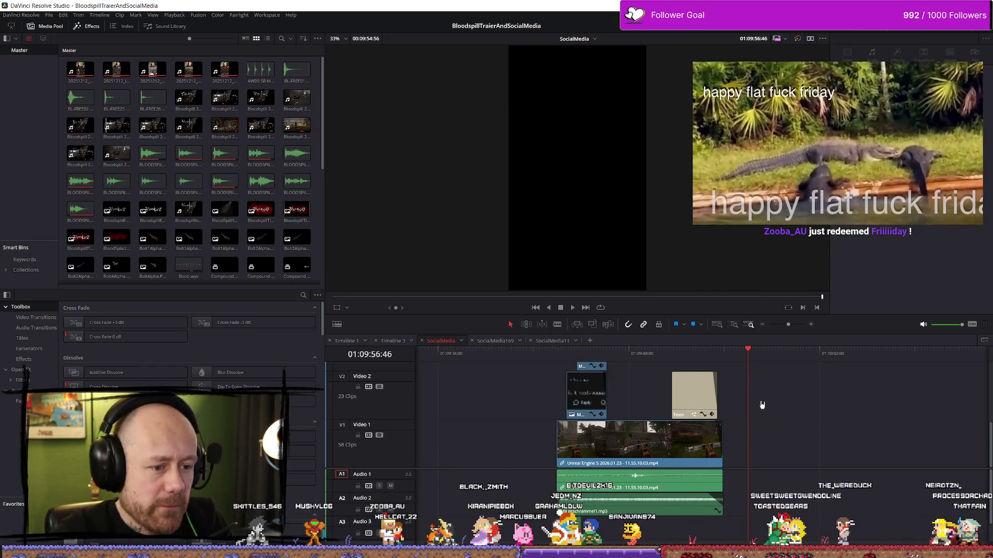
click(11, 171)
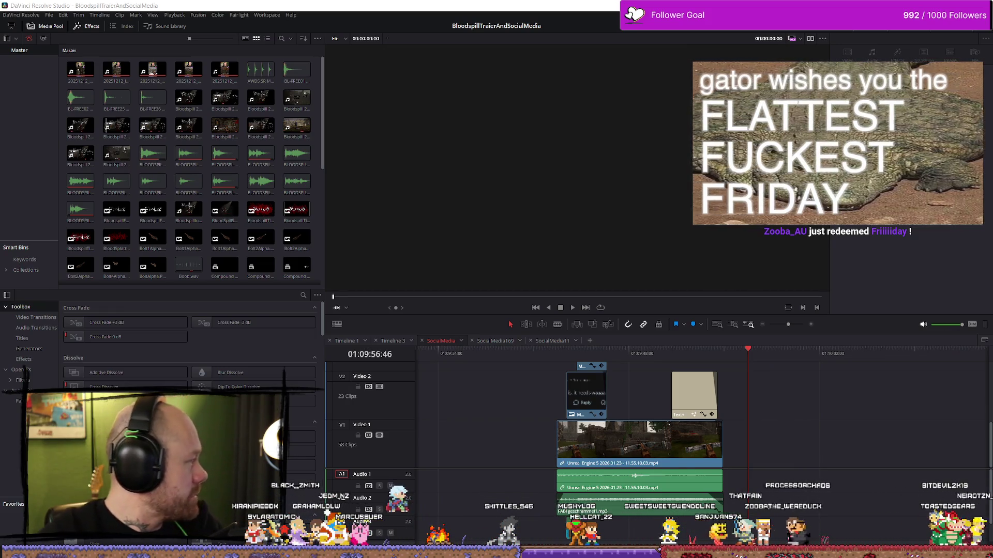
mouse_move(297, 266)
mouse_down()
mouse_move(304, 348)
mouse_move(776, 435)
mouse_move(759, 430)
mouse_up()
Step: Review the new gameplay clip and trim off its start before the kill
click(759, 430)
key(space)
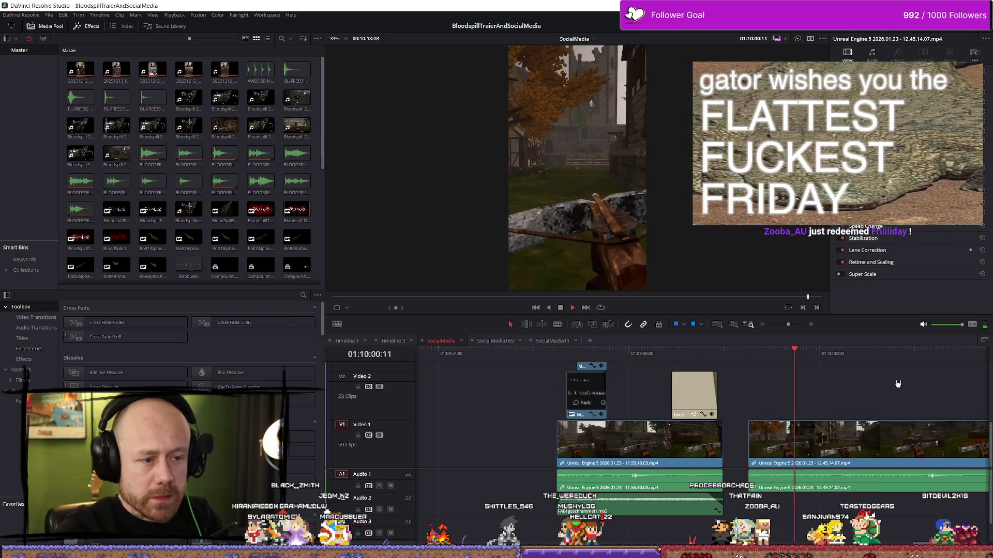
scroll(868, 403, down, 3)
scroll(848, 399, up, 2)
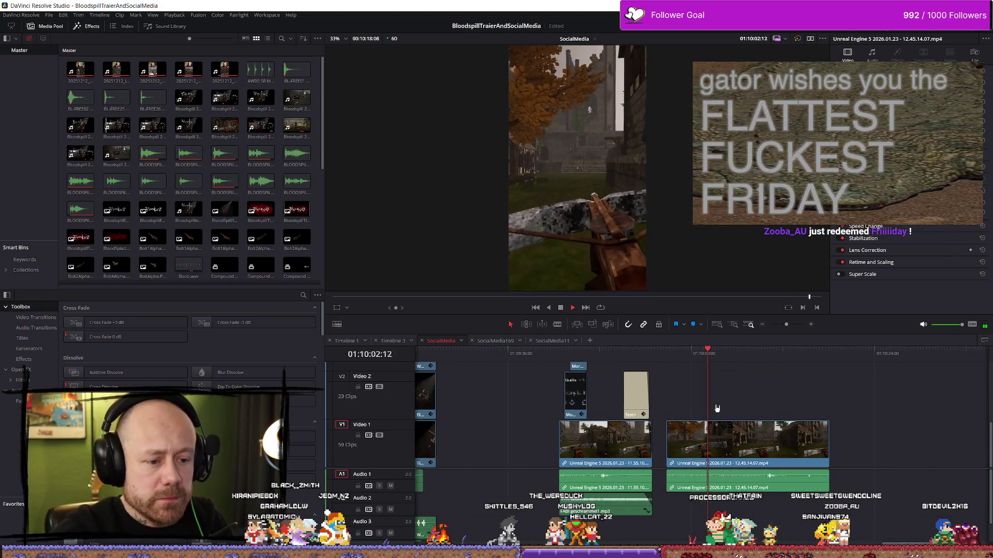
key(space)
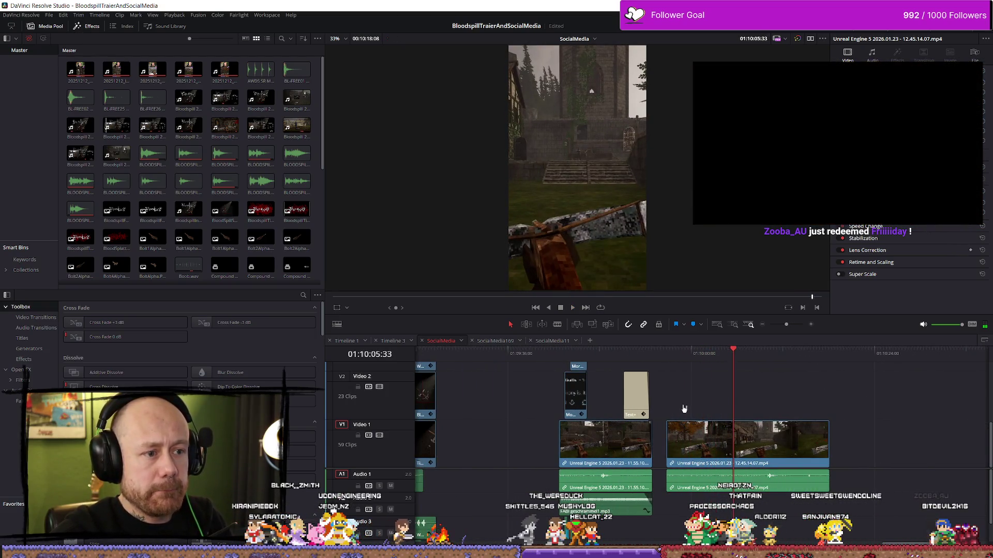
drag(671, 438, 751, 446)
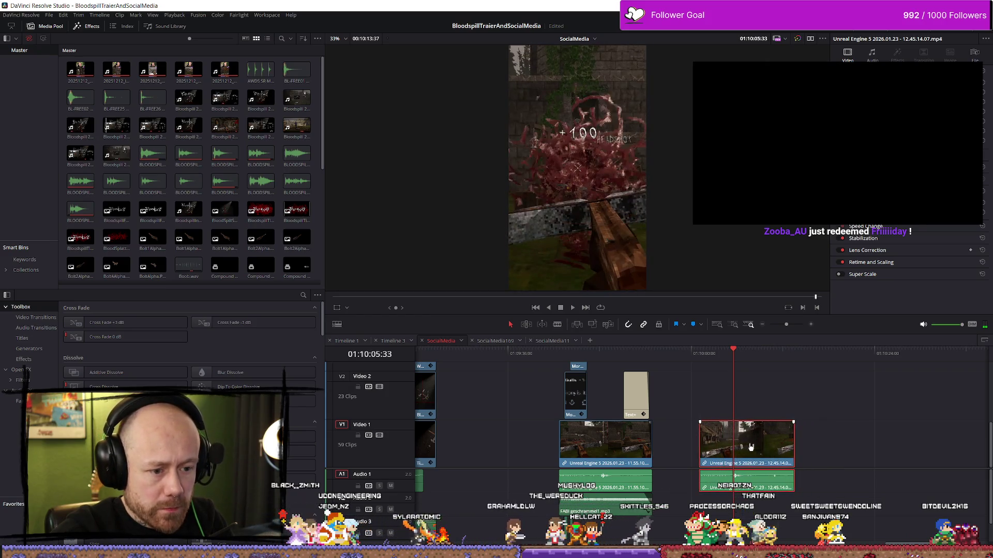
key(space)
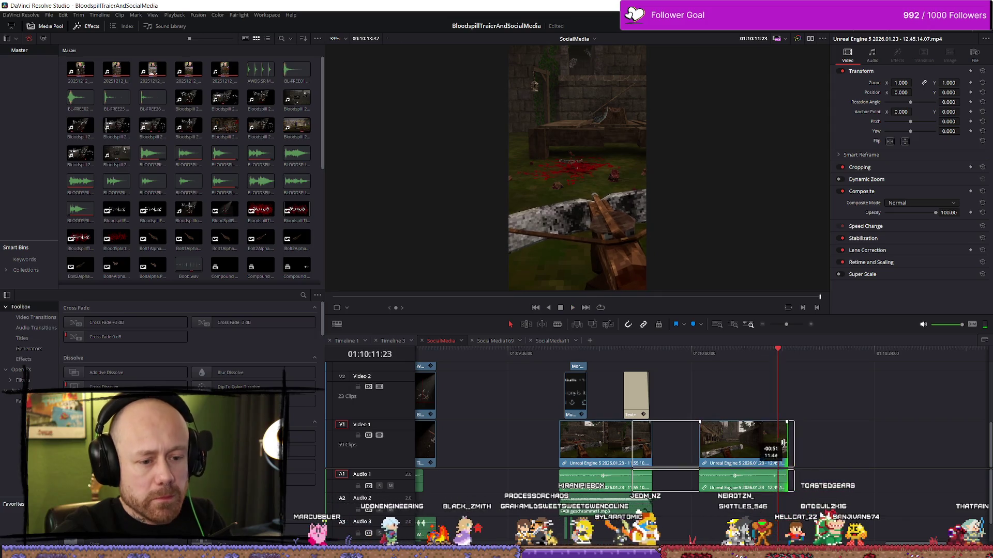
Step: Trim the clip's end twice, replay it, and select the geschrammel1.mp3 music clip
drag(795, 448, 777, 448)
scroll(683, 445, up, 5)
drag(698, 429, 670, 426)
key(slash)
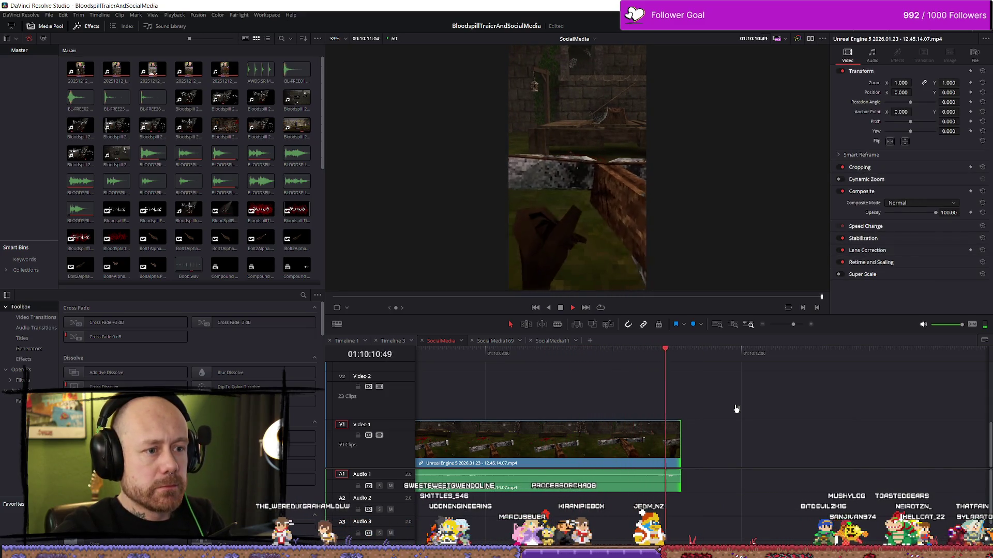
scroll(737, 409, down, 5)
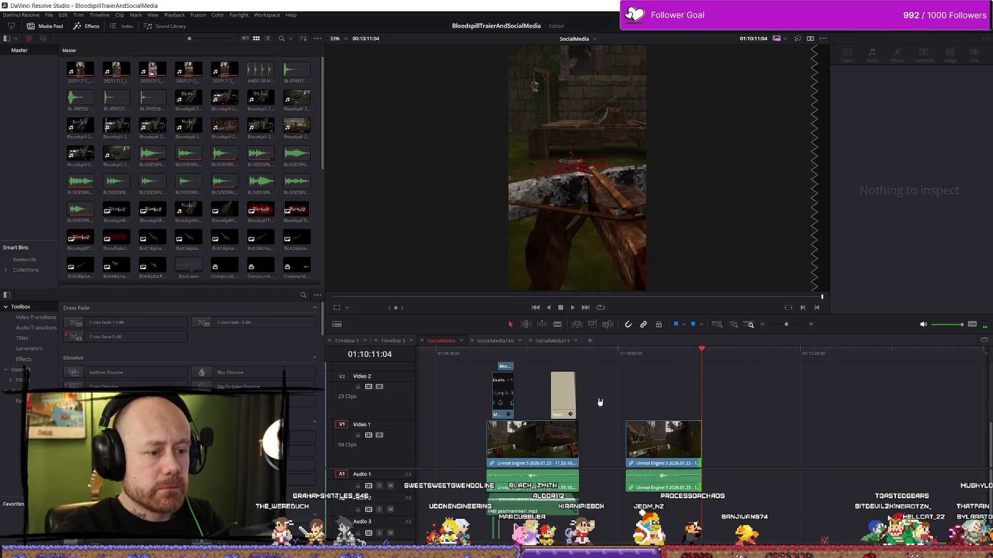
click(546, 511)
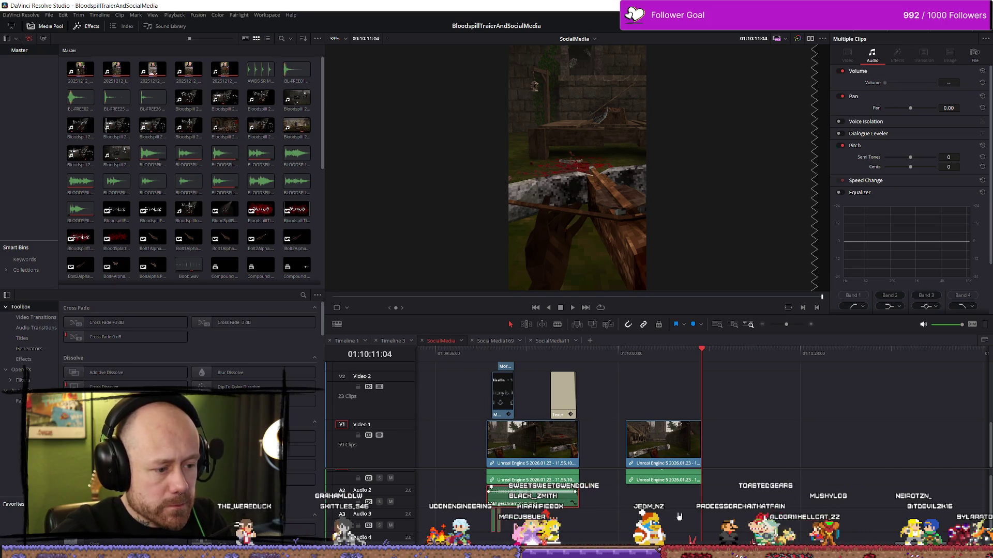
mouse_move(654, 361)
mouse_down()
mouse_move(627, 358)
mouse_move(719, 357)
mouse_up()
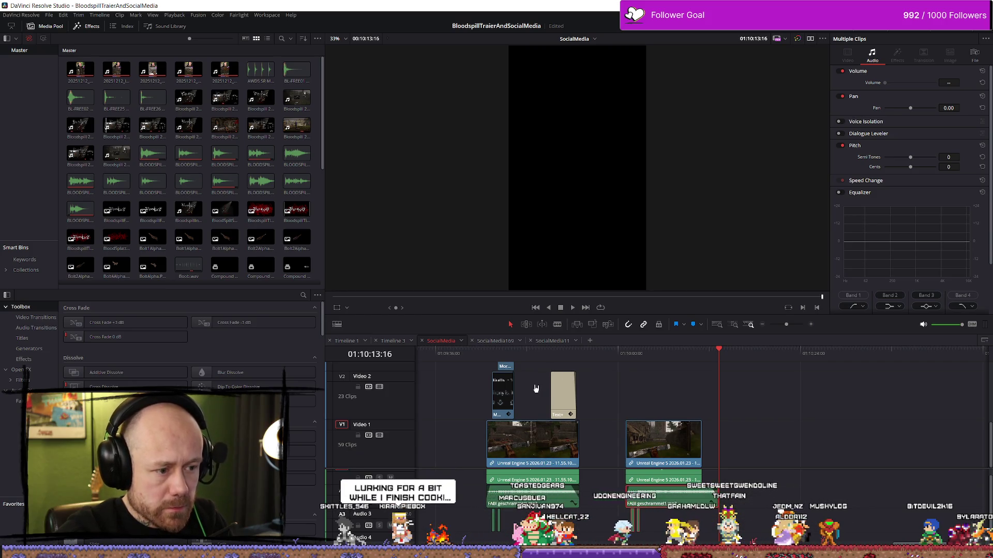
Step: Paste the screenshot, title and logo overlays onto the second shot and lengthen its footage
scroll(537, 388, up, 5)
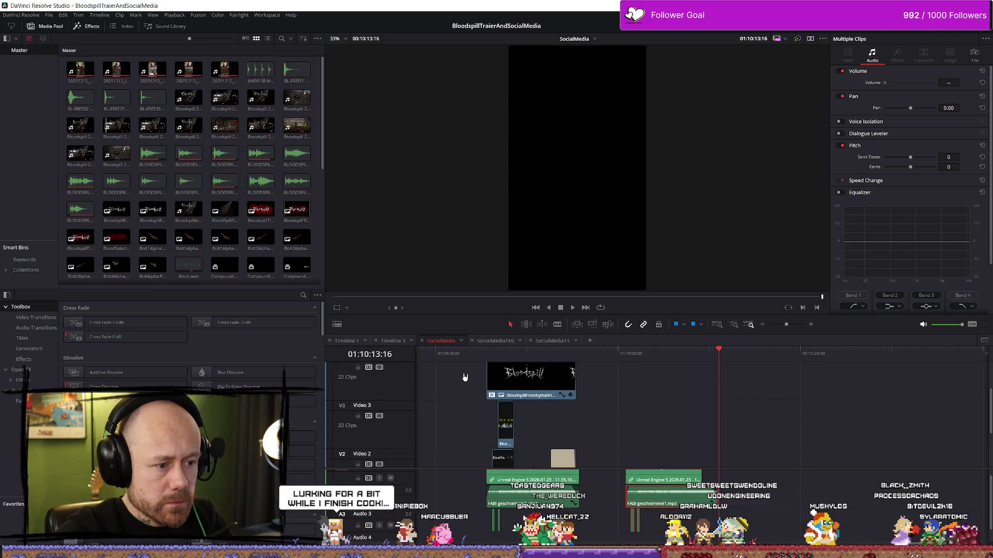
scroll(465, 378, up, 3)
mouse_move(464, 371)
mouse_down()
mouse_move(544, 469)
mouse_move(570, 404)
mouse_up()
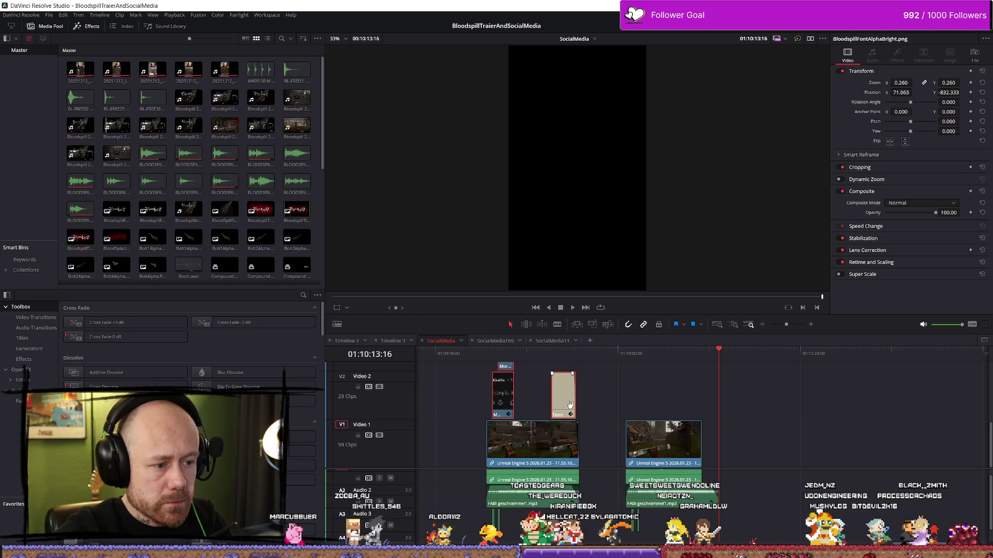
key(ctrl+v)
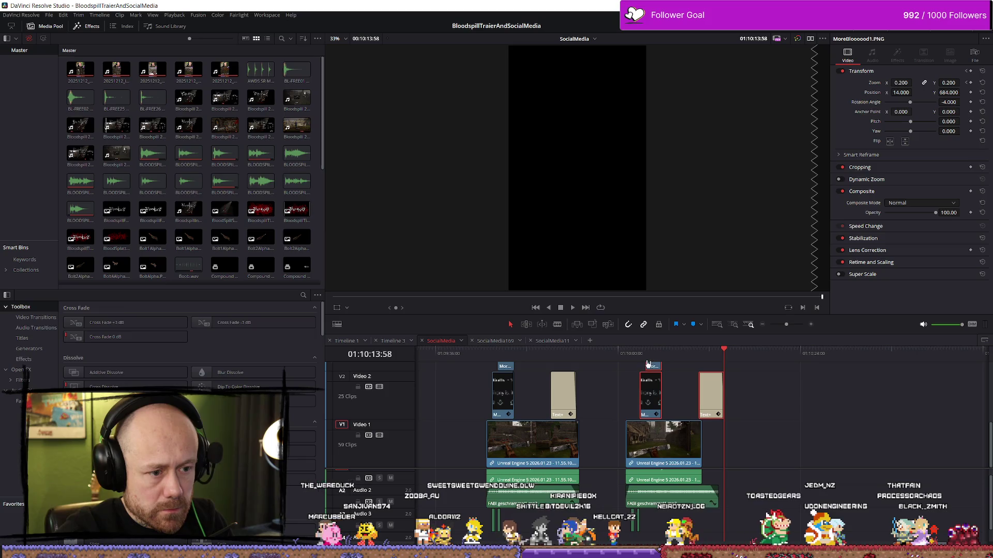
click(633, 365)
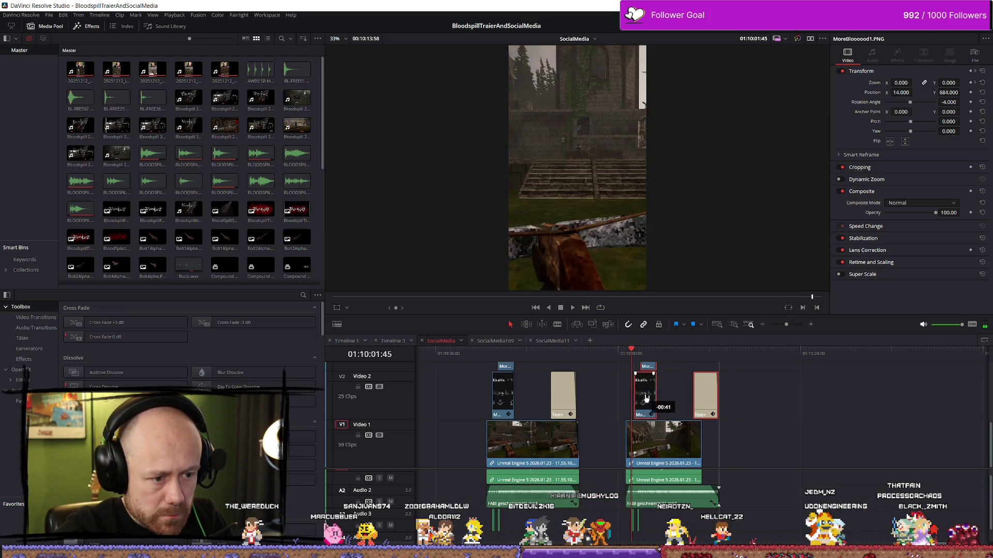
drag(642, 398, 643, 399)
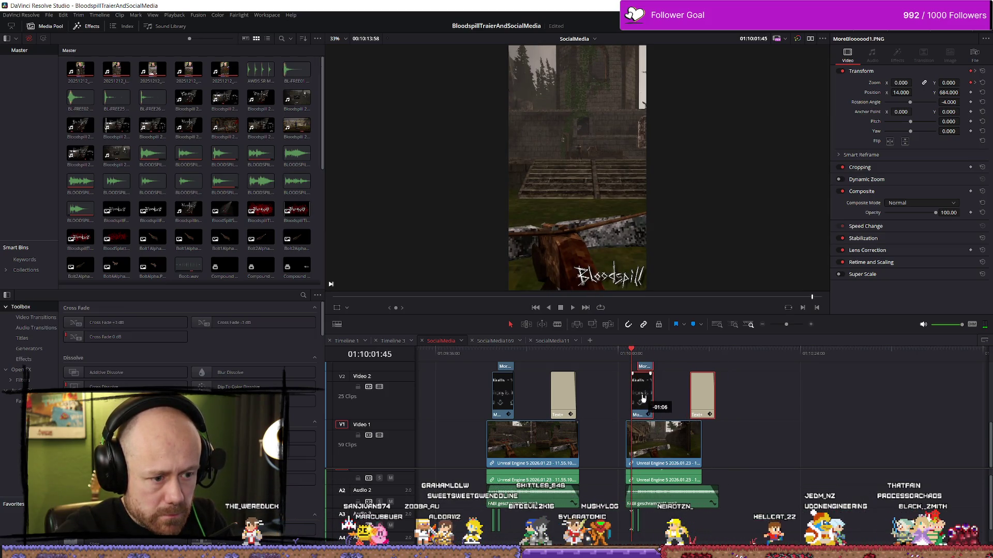
click(619, 364)
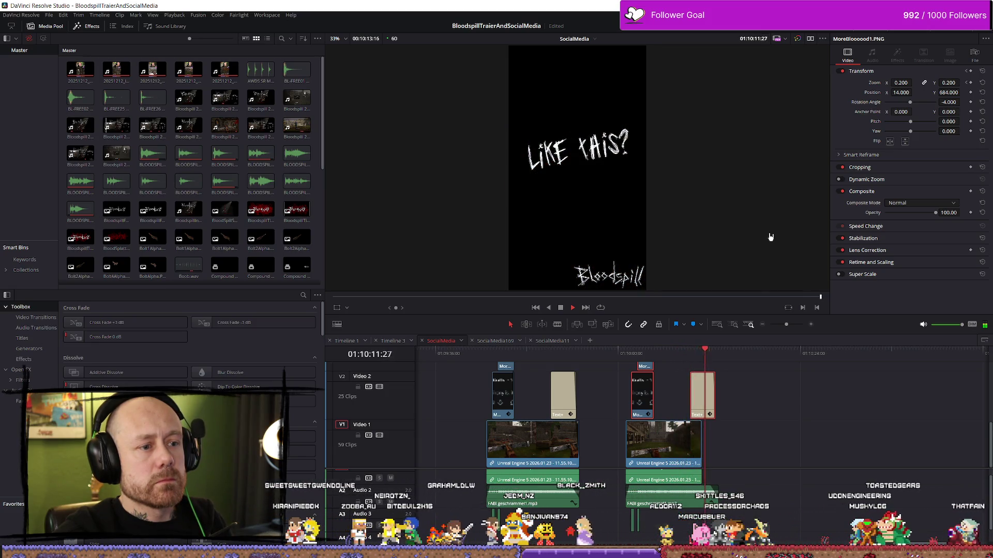
drag(699, 442, 712, 441)
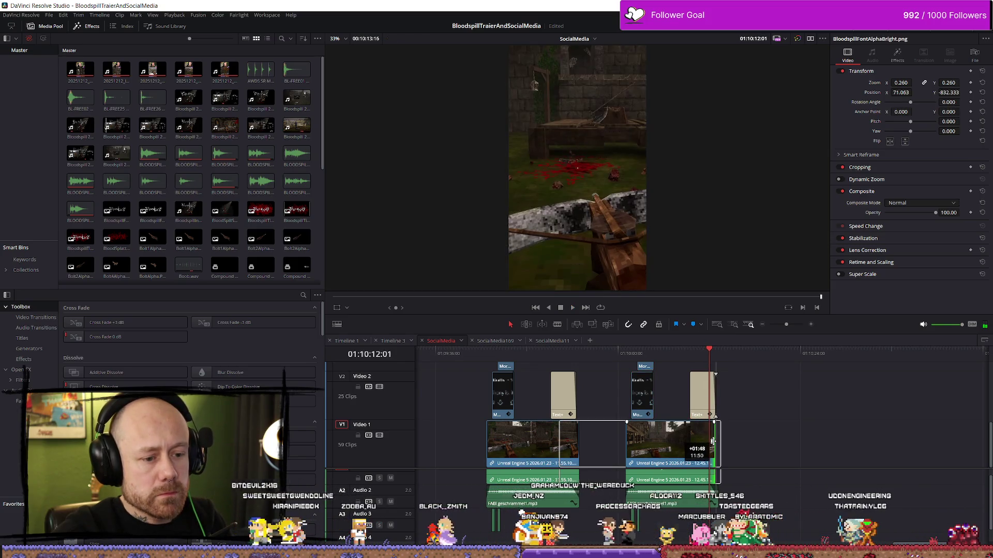
Step: Review the second shot and move the LIKE THIS? title clip earlier on V2
click(655, 357)
key(space)
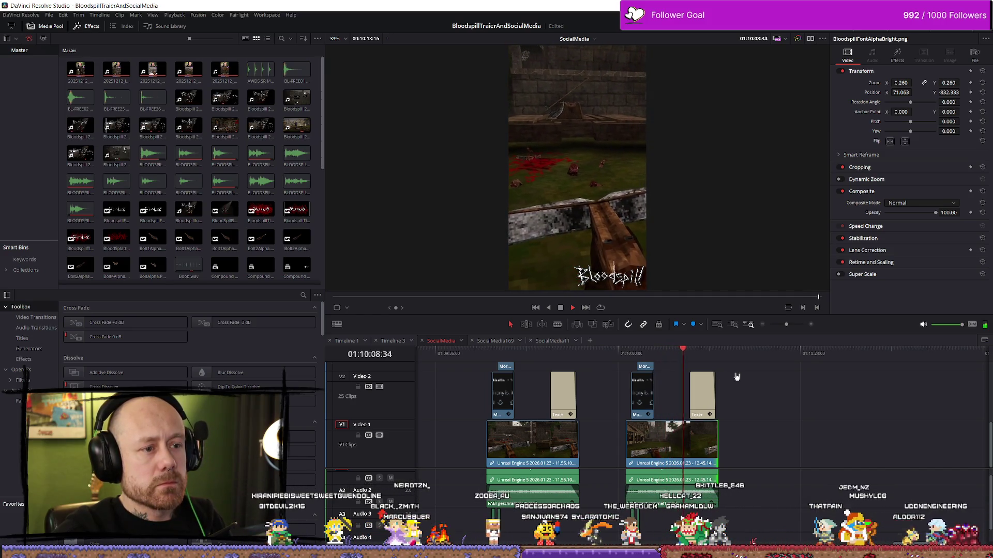
drag(718, 385, 702, 398)
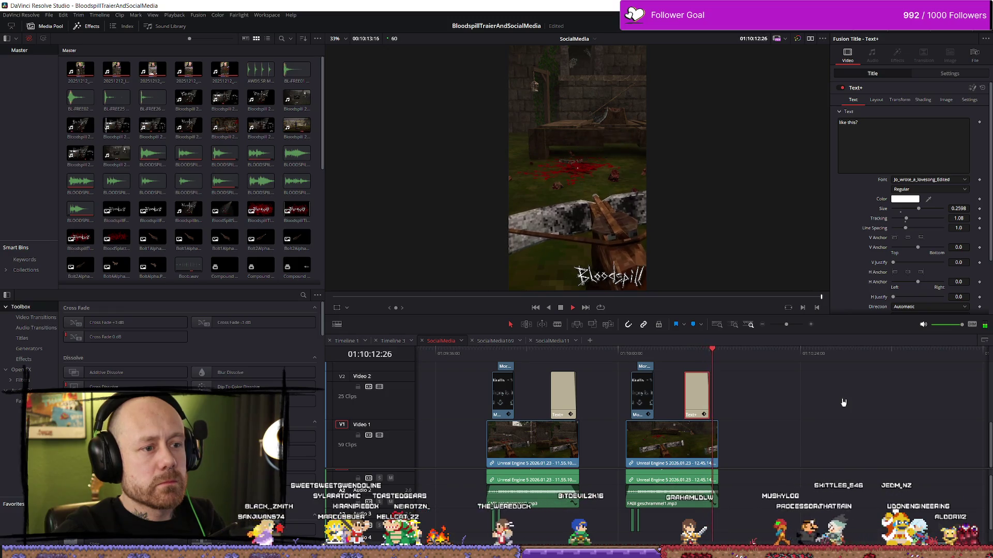
Step: Trim the second gameplay shot's end to the title's end and play back the ending
scroll(750, 391, up, 3)
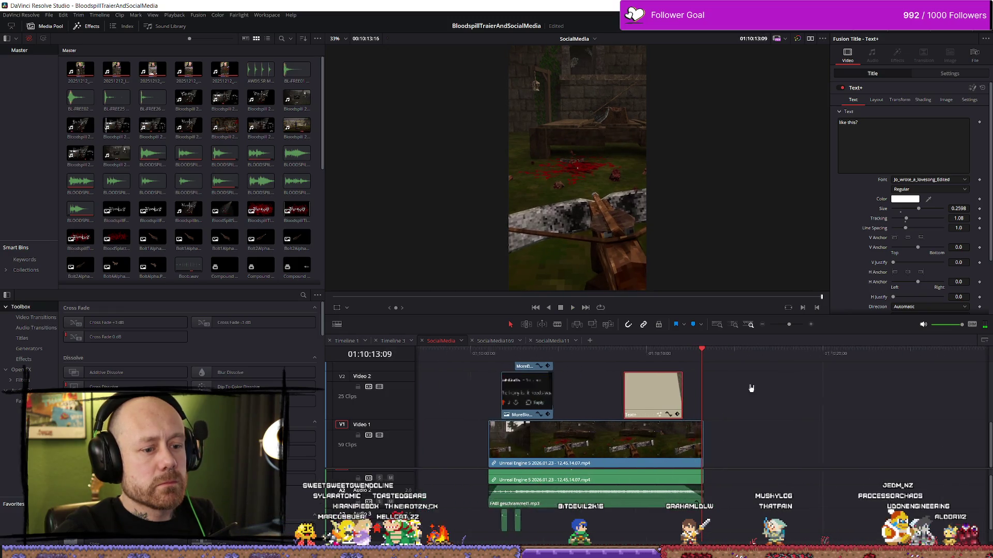
click(647, 353)
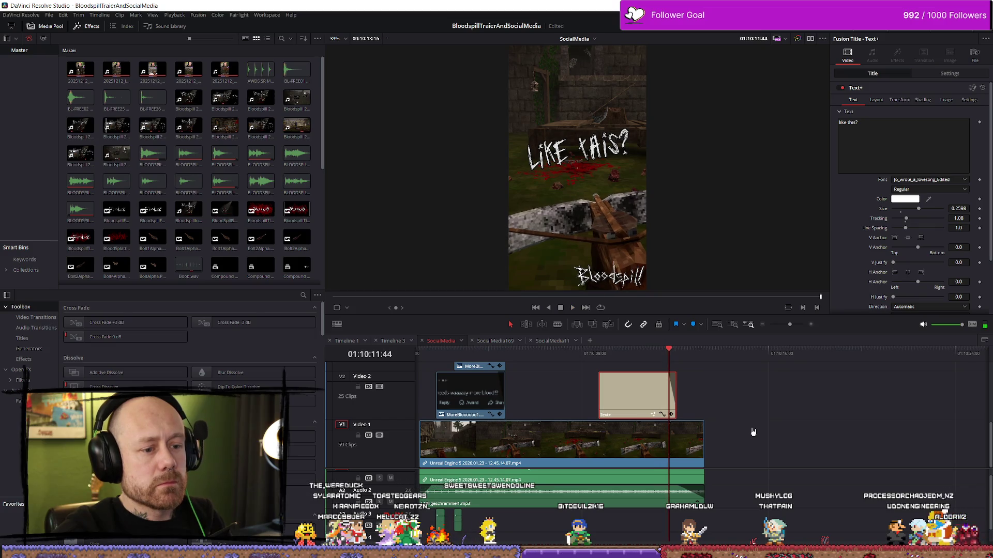
scroll(752, 430, up, 3)
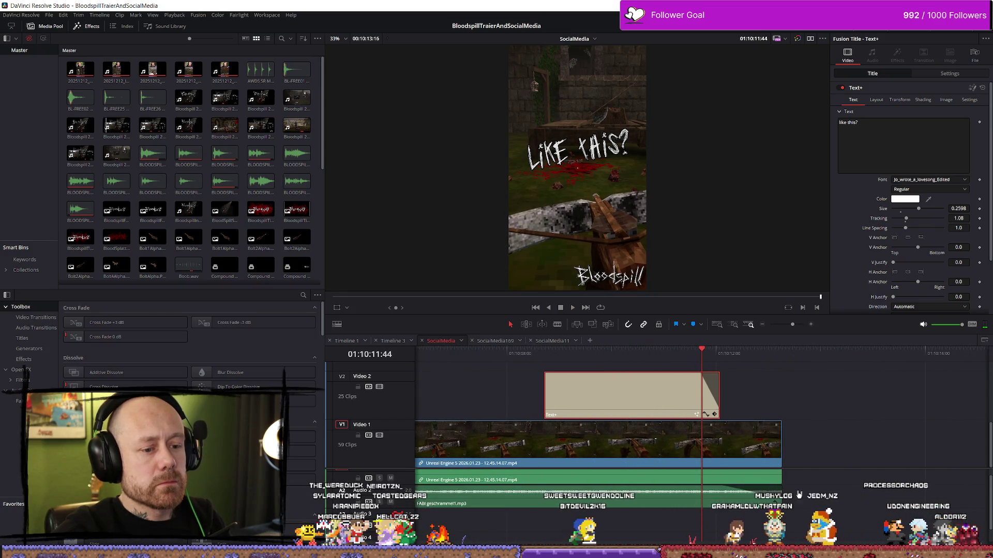
click(777, 445)
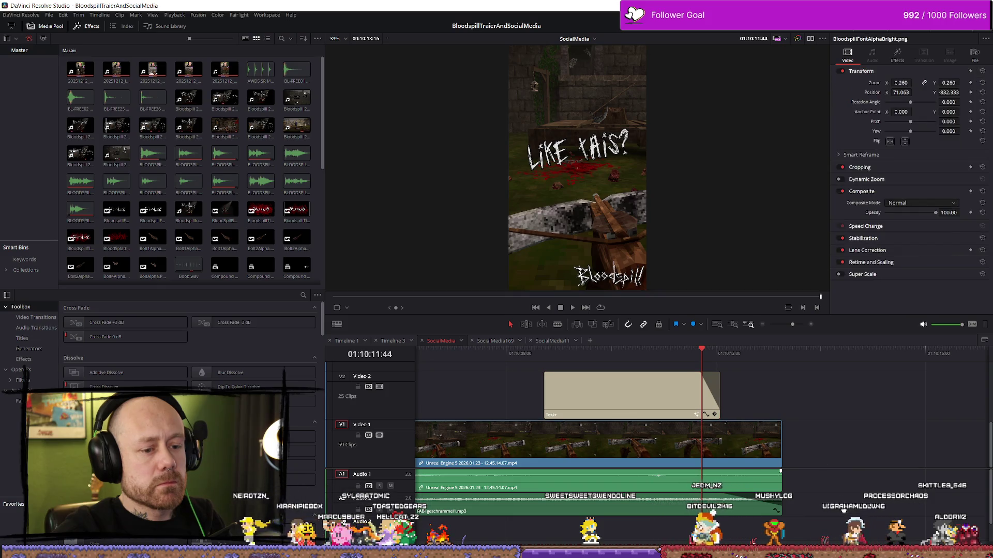
drag(779, 440, 712, 437)
click(469, 363)
key(space)
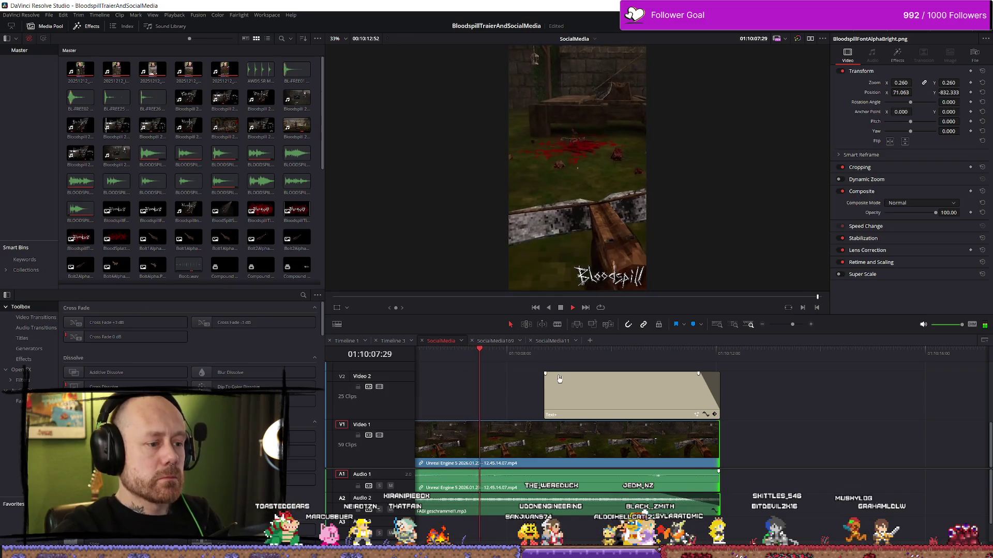
Step: Play back the second shot and the title ending to review the edit
scroll(581, 371, down, 5)
scroll(595, 366, up, 5)
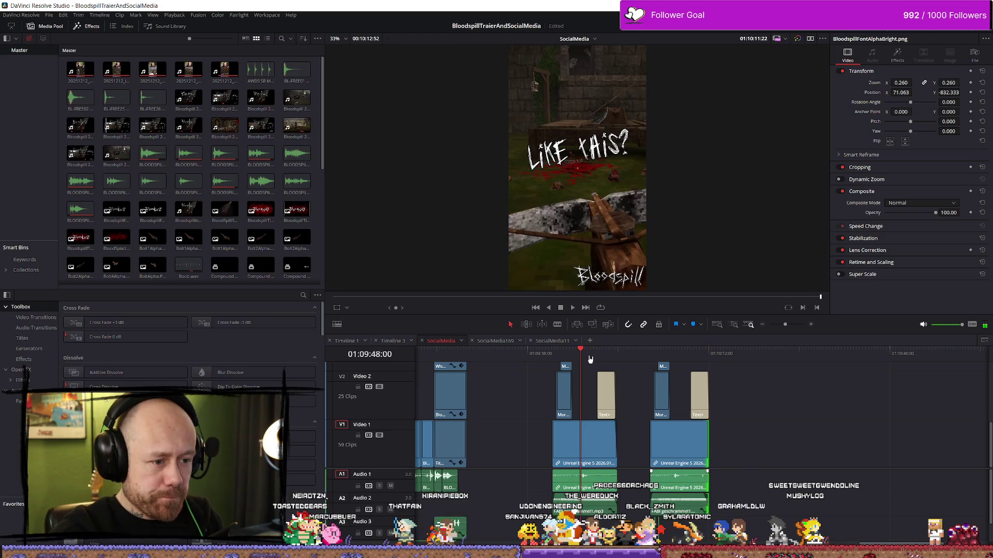
key(space)
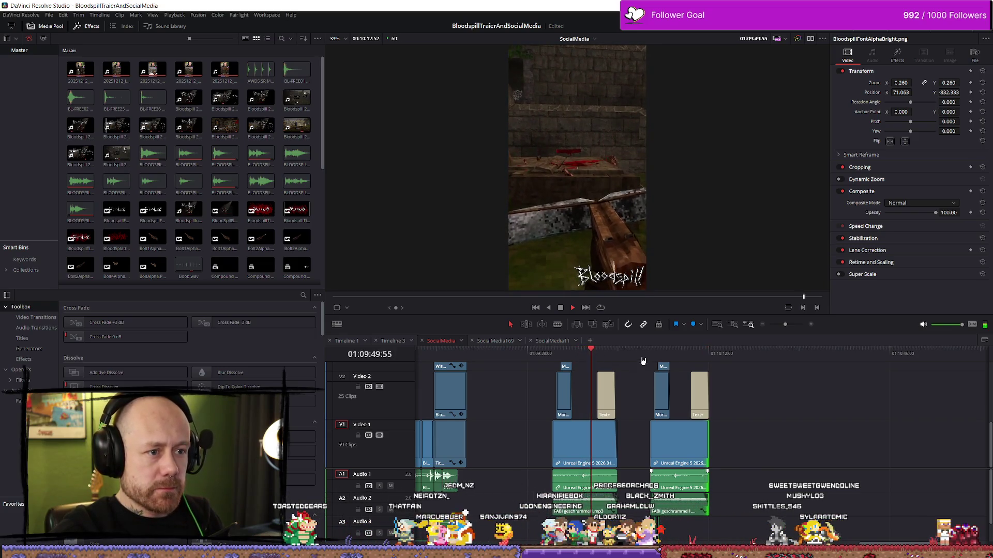
click(648, 355)
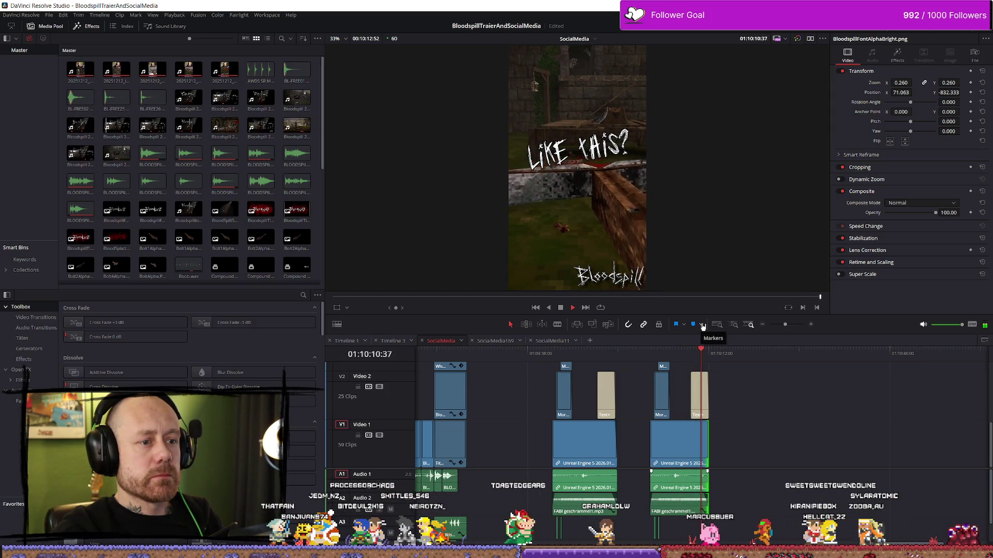
key(space)
scroll(764, 381, up, 5)
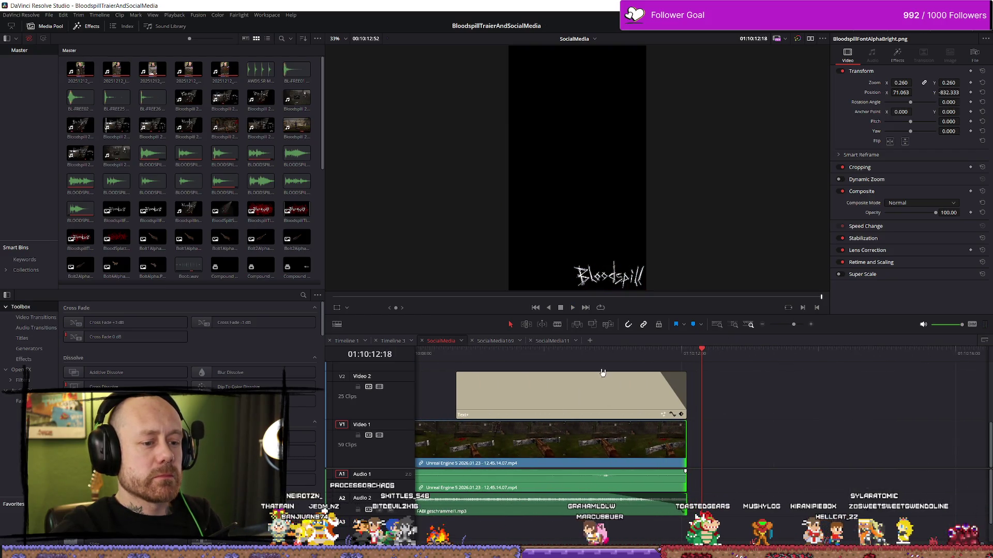
click(605, 354)
click(558, 354)
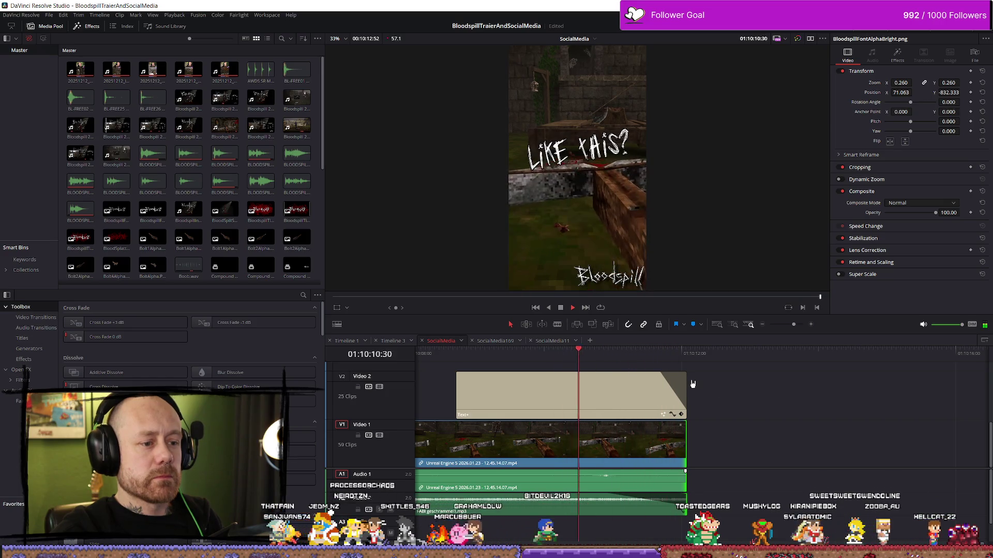
key(space)
Step: Trim the gameplay shot shorter so the title ends on black, checking the playback
drag(684, 442, 616, 447)
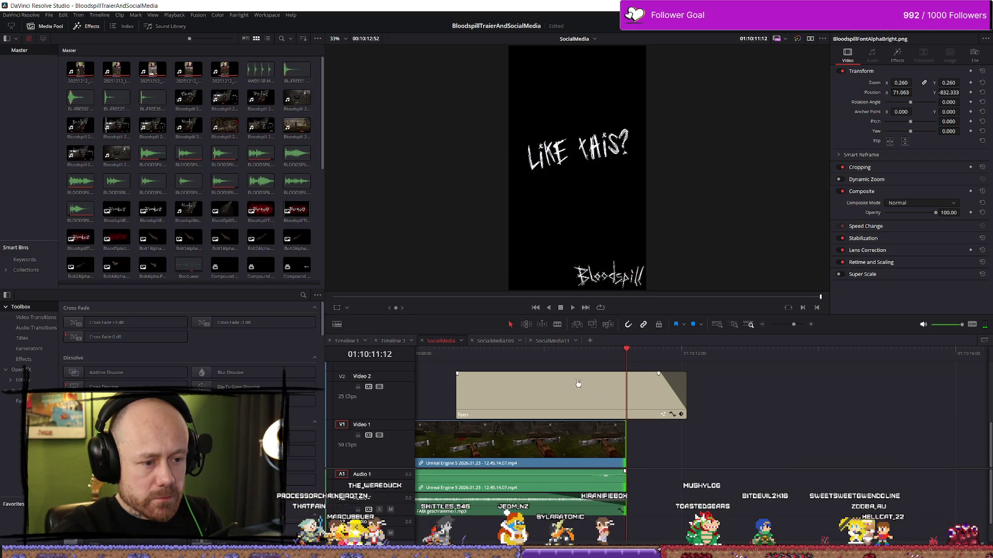
key(space)
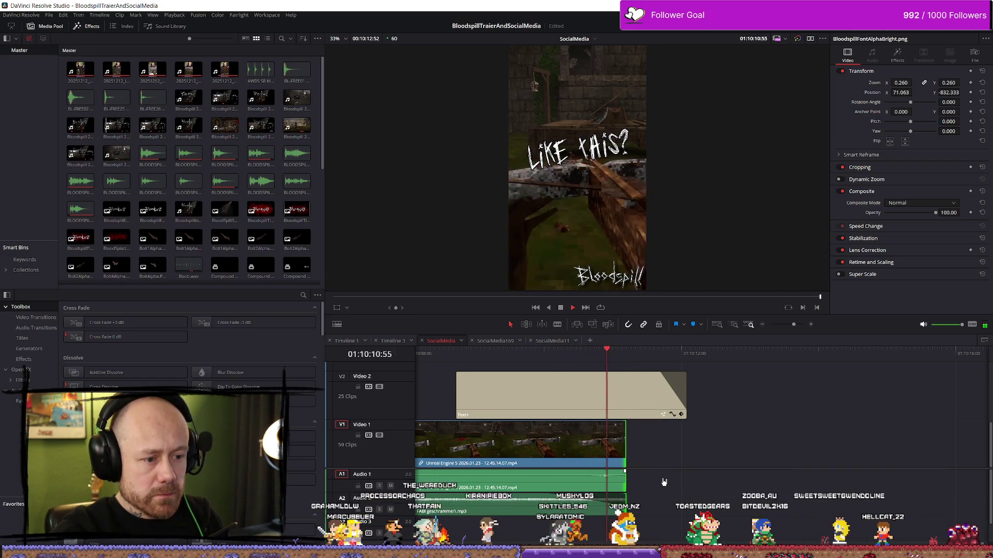
click(501, 362)
key(space)
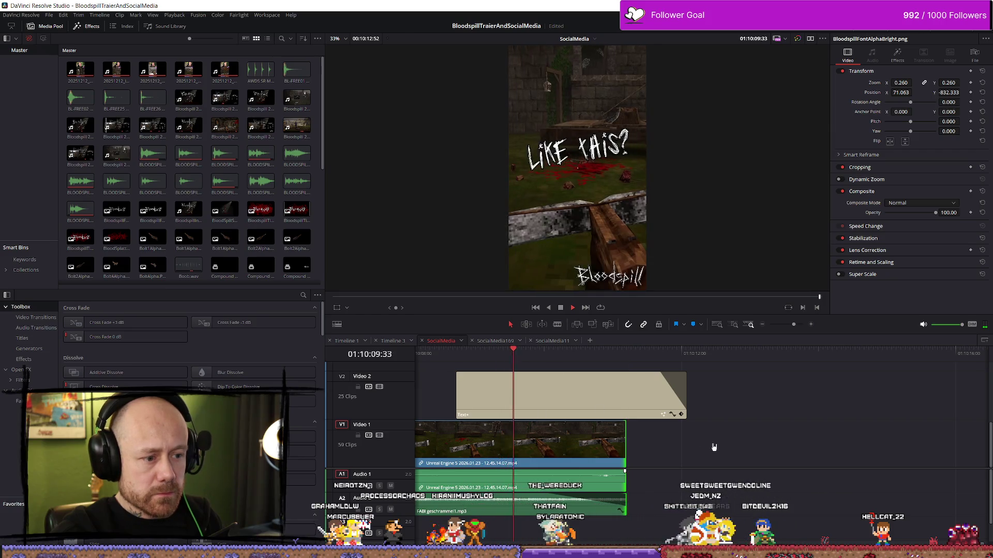
key(space)
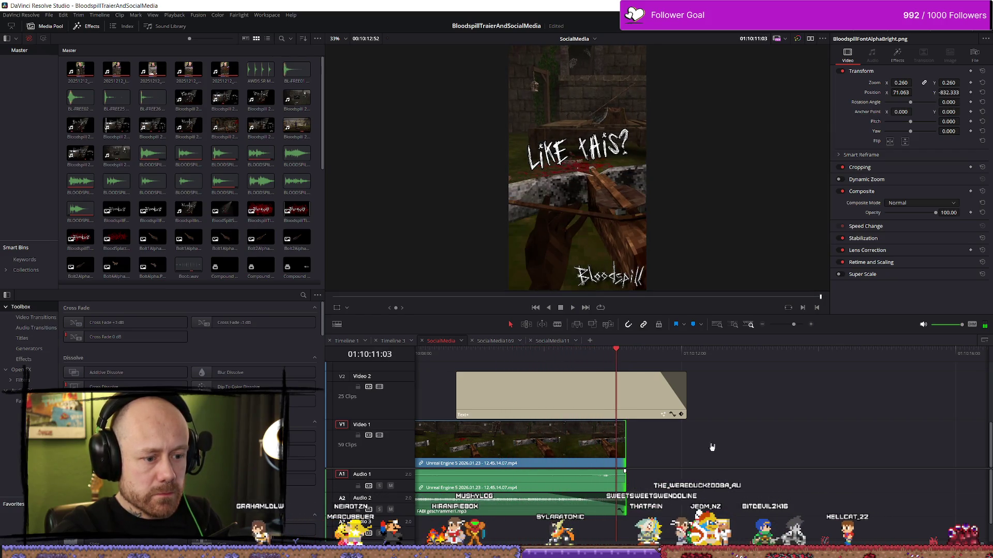
mouse_move(622, 442)
mouse_down()
mouse_move(791, 442)
mouse_move(600, 450)
mouse_move(614, 444)
mouse_up()
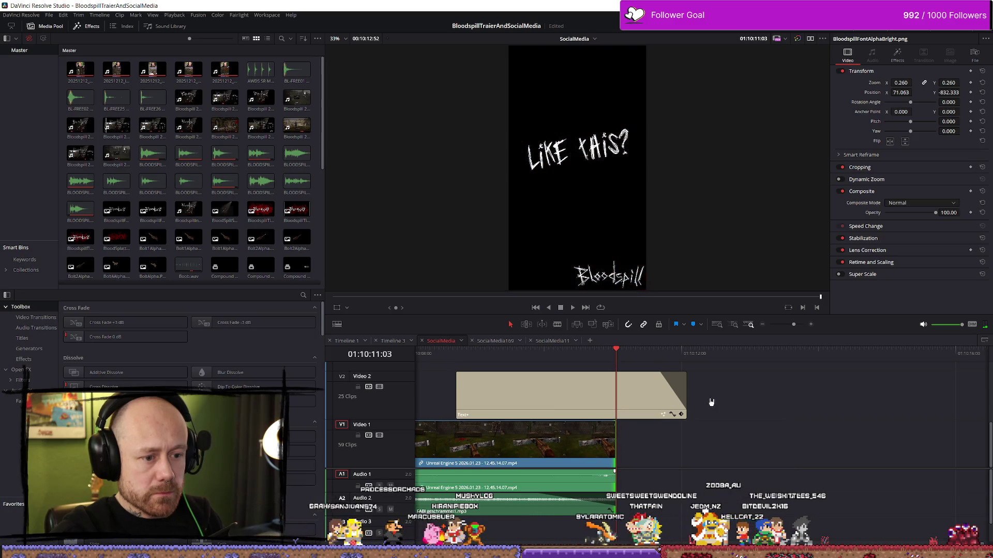
Step: Nudge the second title clip slightly earlier
scroll(690, 411, down, 2)
scroll(698, 424, up, 3)
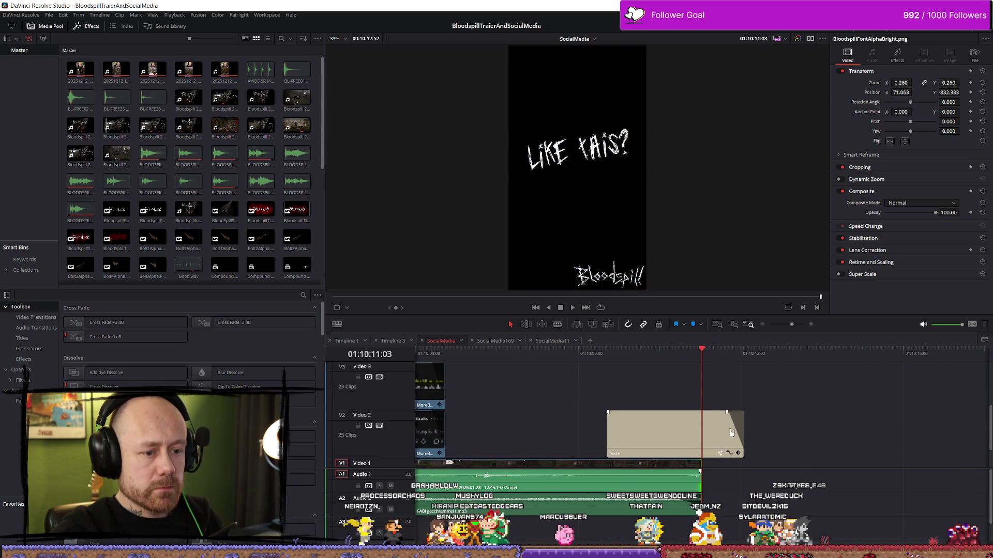
scroll(712, 444, down, 3)
scroll(619, 422, down, 3)
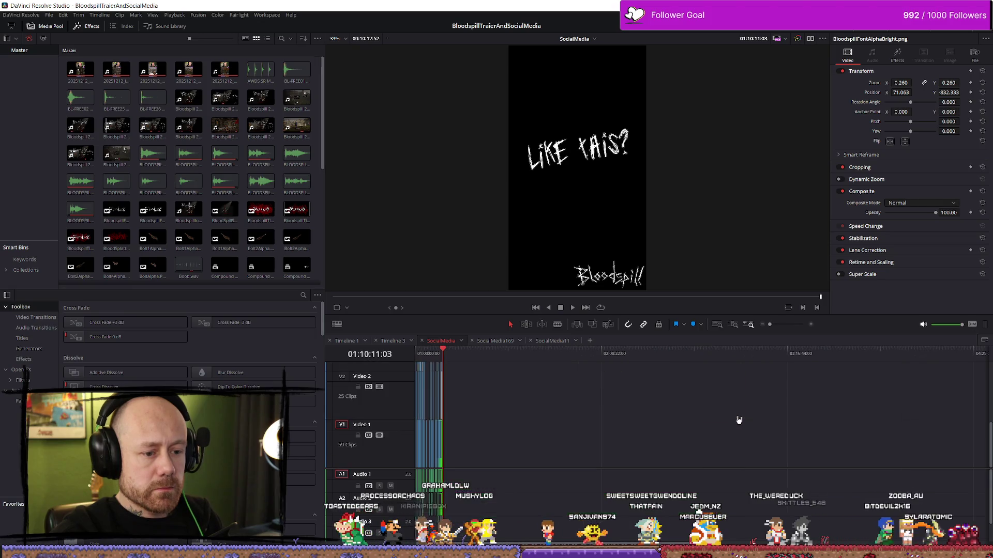
scroll(618, 422, up, 5)
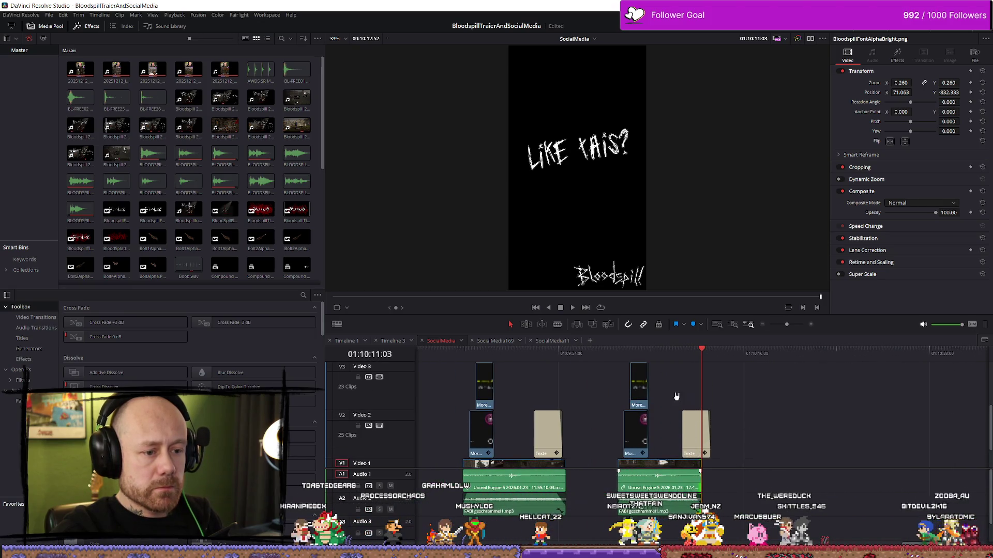
drag(687, 409, 679, 409)
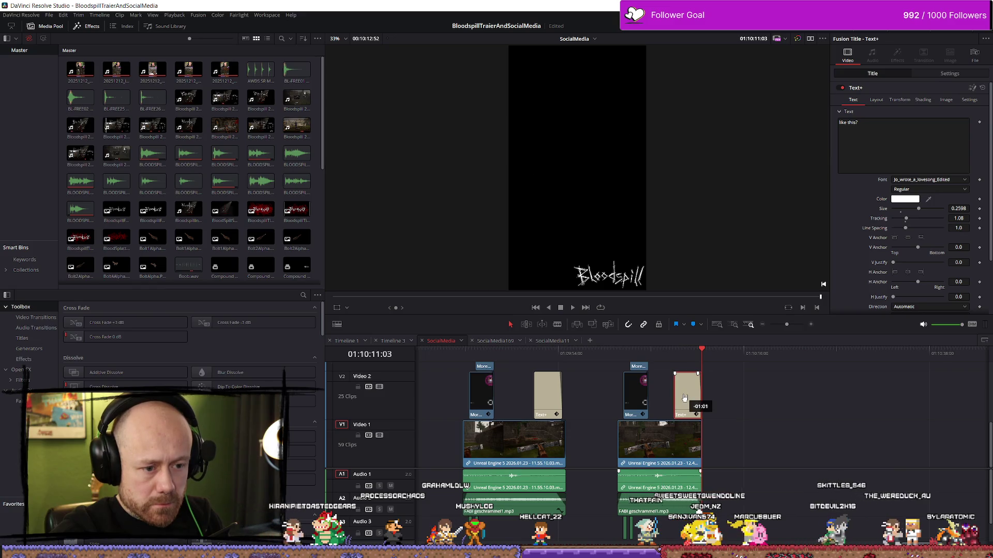
Step: Trim the second Bloodspill logo clip to end at the playhead
scroll(716, 398, up, 2)
scroll(717, 398, up, 2)
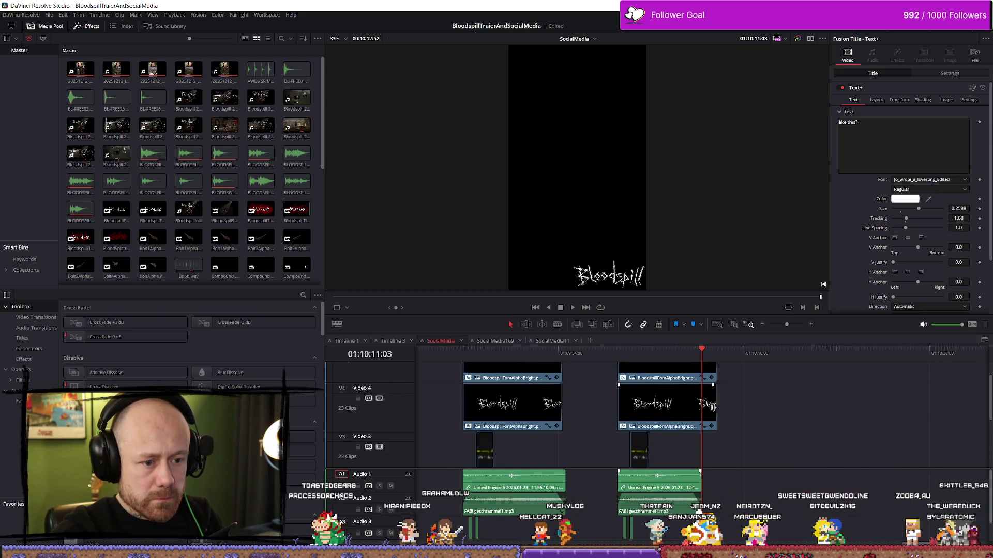
click(701, 377)
click(711, 403)
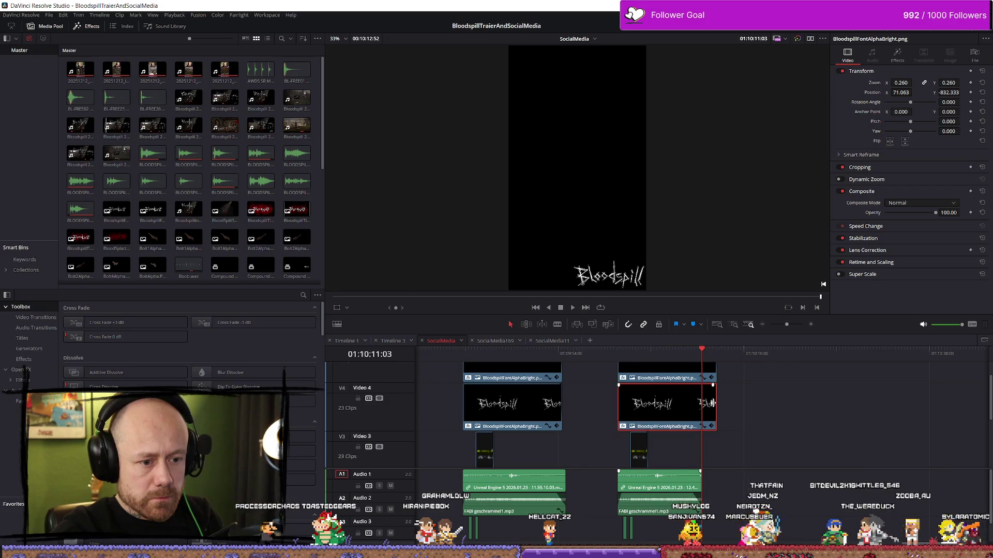
mouse_move(712, 403)
mouse_down()
mouse_move(701, 404)
mouse_move(701, 384)
mouse_up()
scroll(721, 405, up, 2)
scroll(734, 421, down, 2)
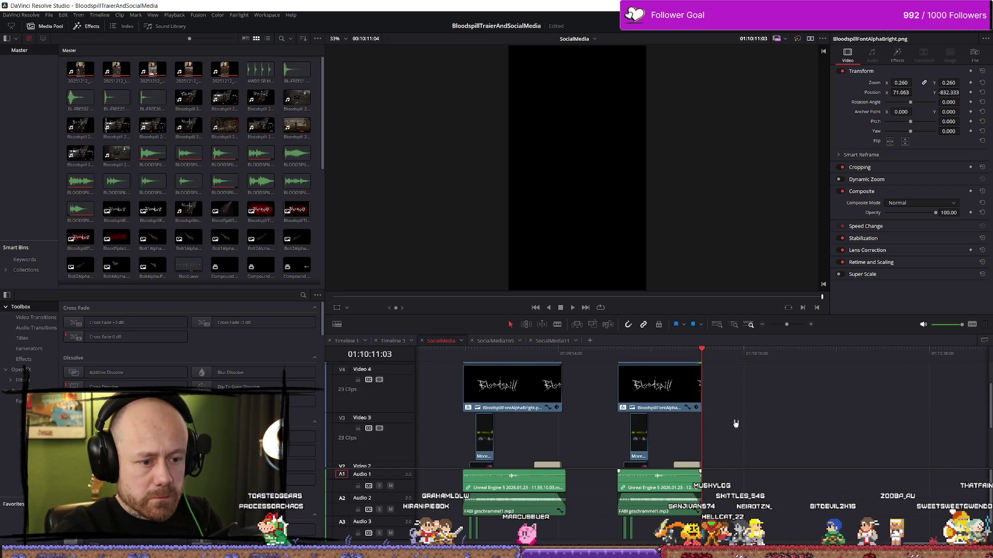
Step: Play back the ending twice, then trim the last Video 2 clip to start later
click(680, 352)
key(space)
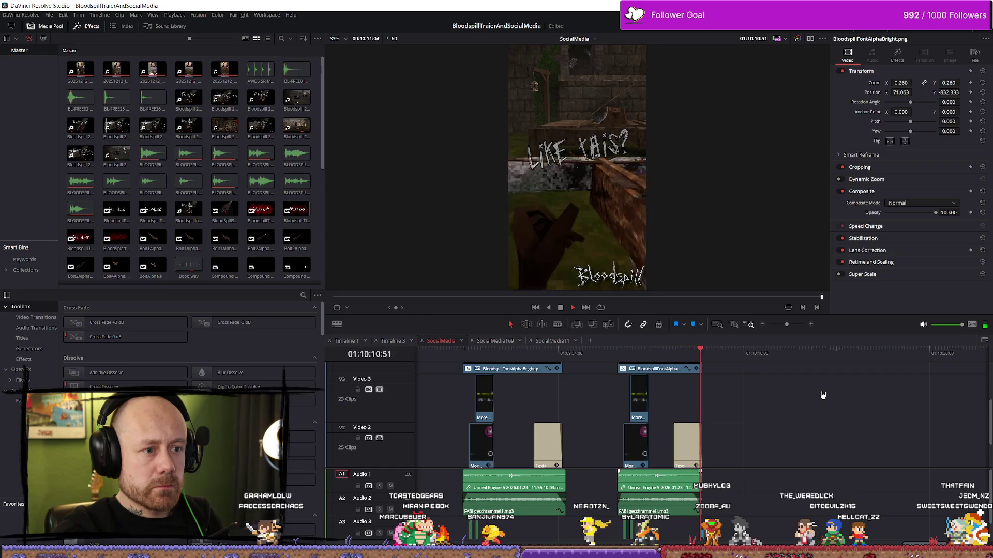
scroll(823, 395, up, 2)
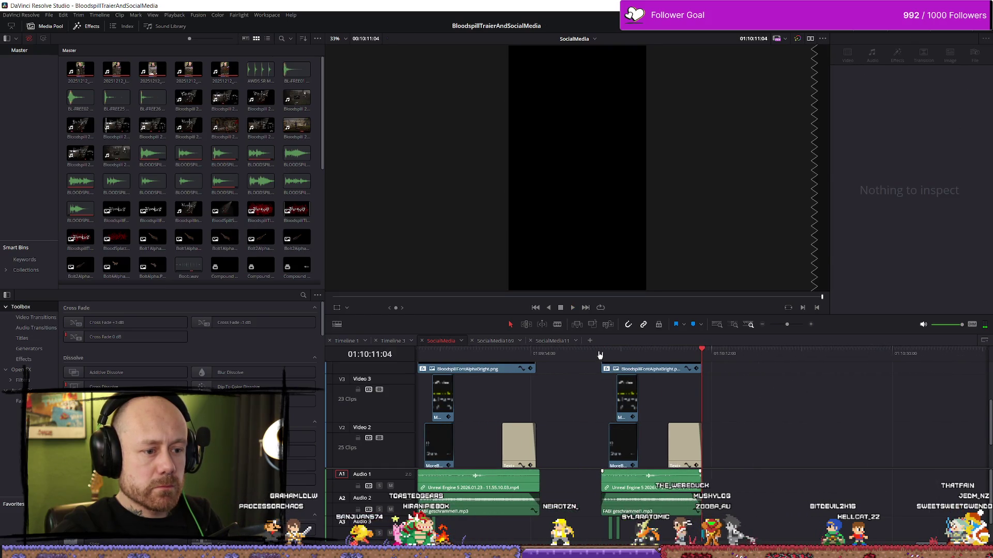
click(600, 355)
key(space)
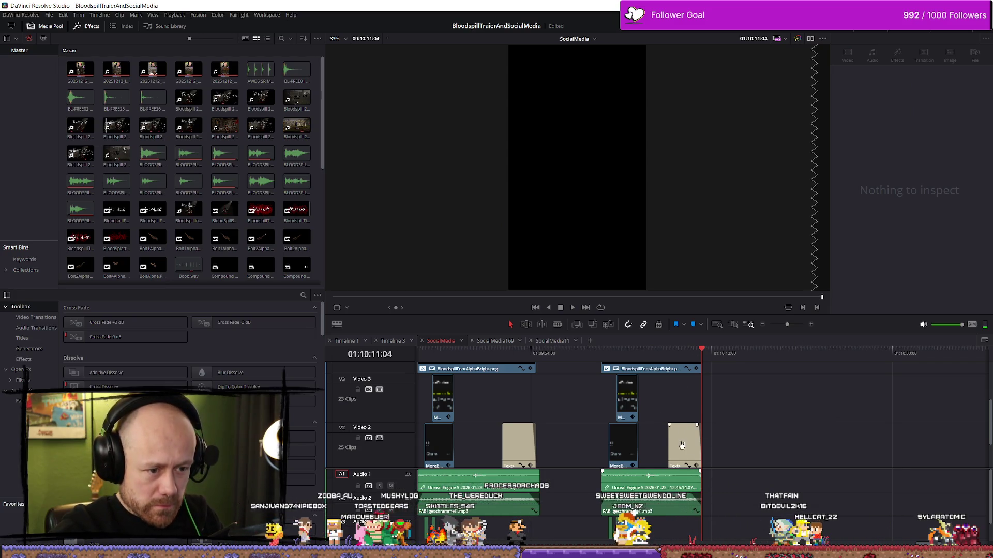
scroll(682, 446, up, 3)
drag(584, 440, 597, 440)
Step: Play back the trimmed clip and the second section from its start
click(431, 353)
key(space)
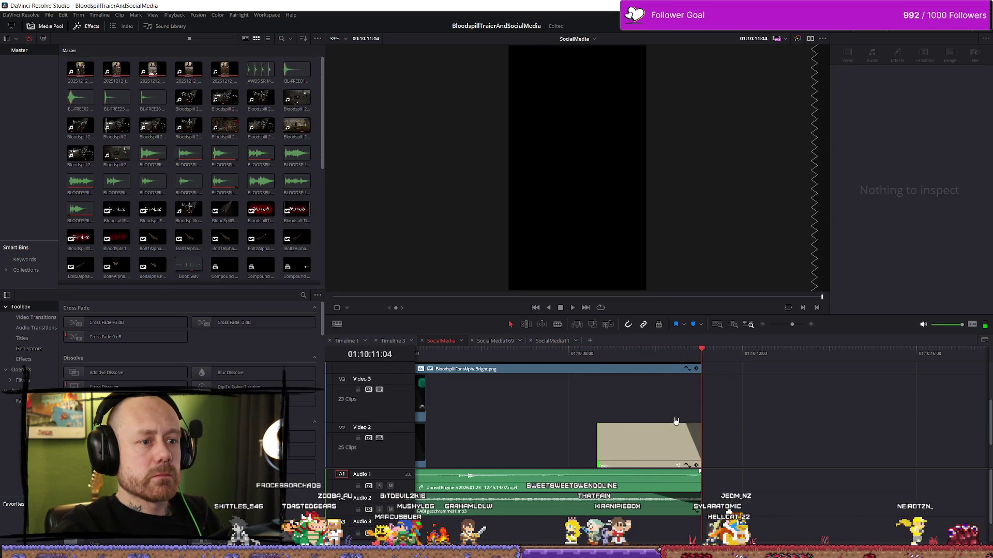
scroll(698, 421, down, 3)
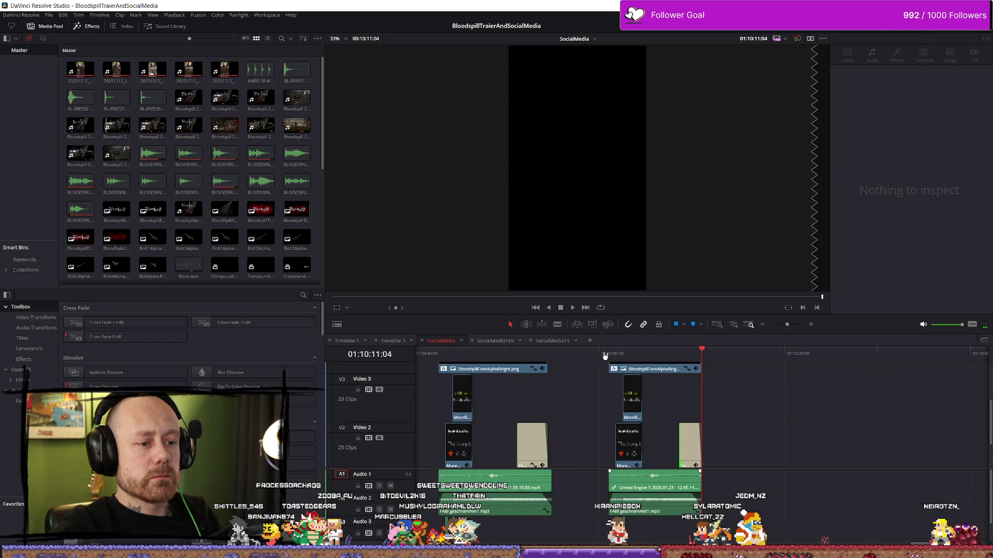
click(604, 356)
key(space)
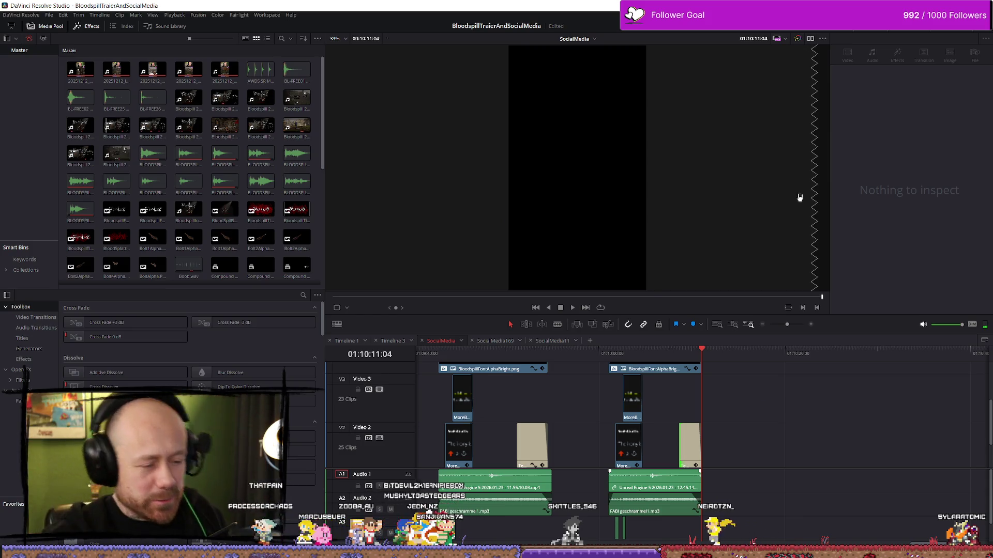
drag(619, 353, 609, 354)
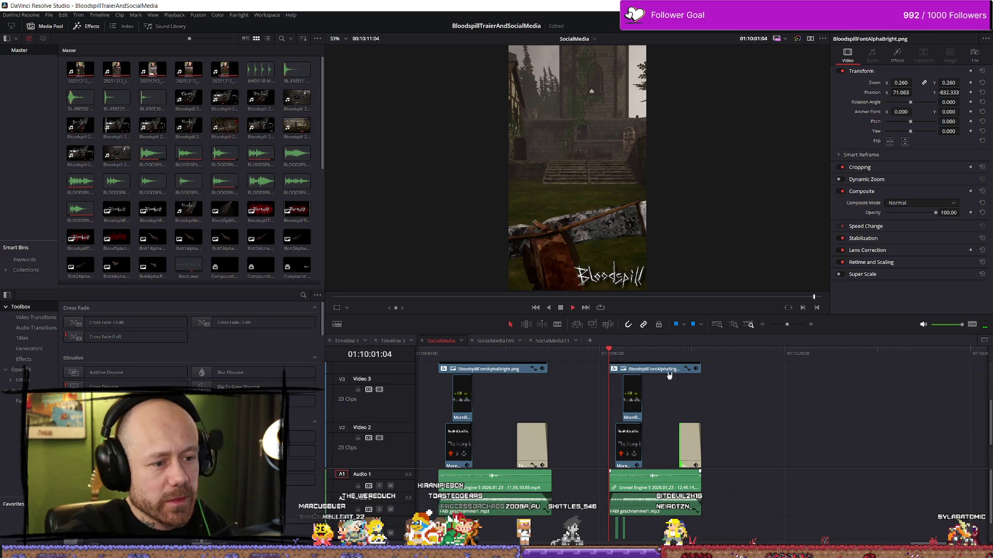
Step: Play the section with the comment overlays, then jump to the timeline end
key(space)
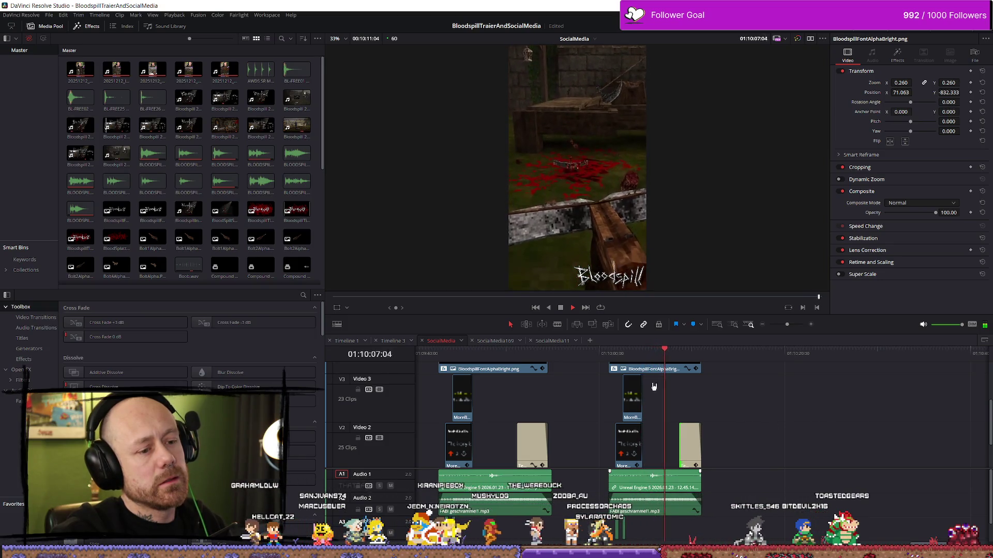
key(space)
key(space)
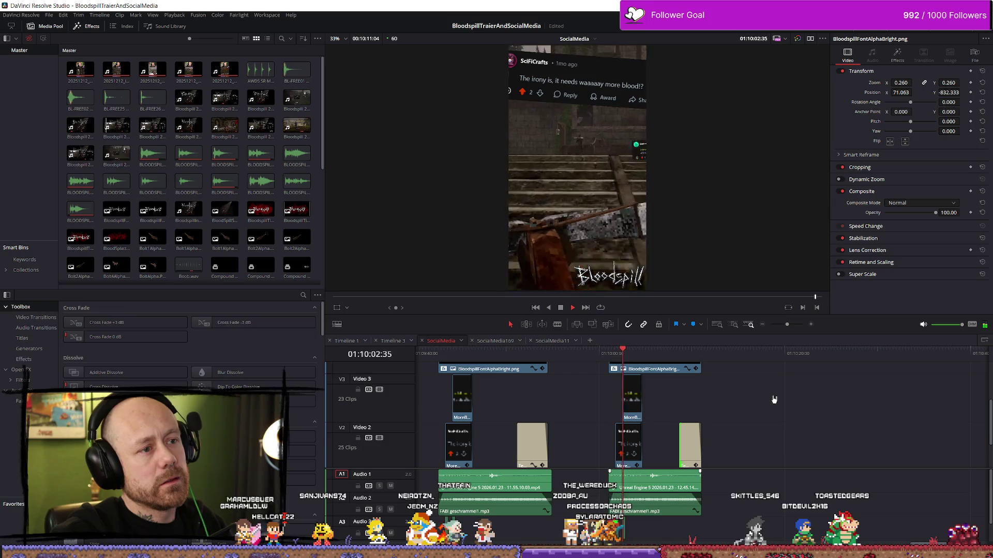
key(space)
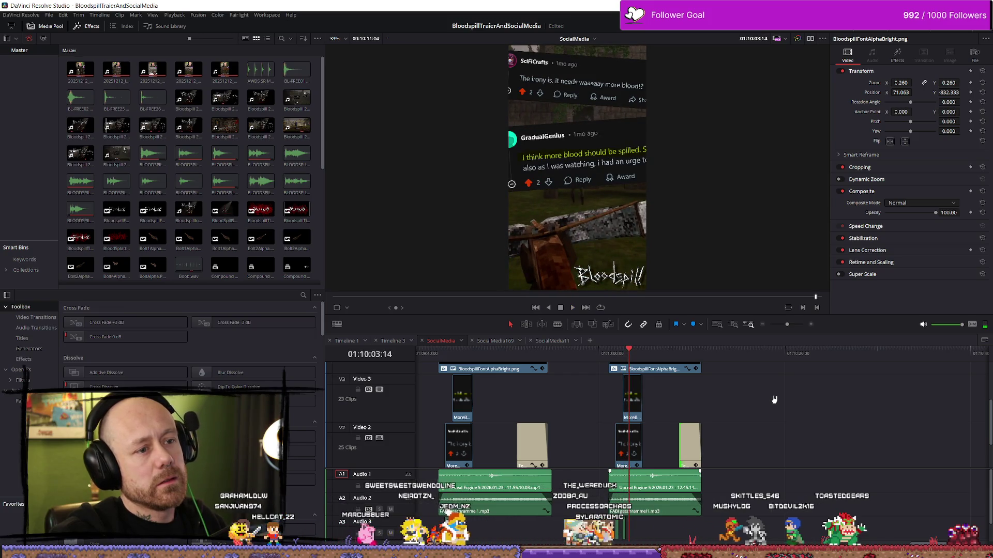
key(space)
key(End)
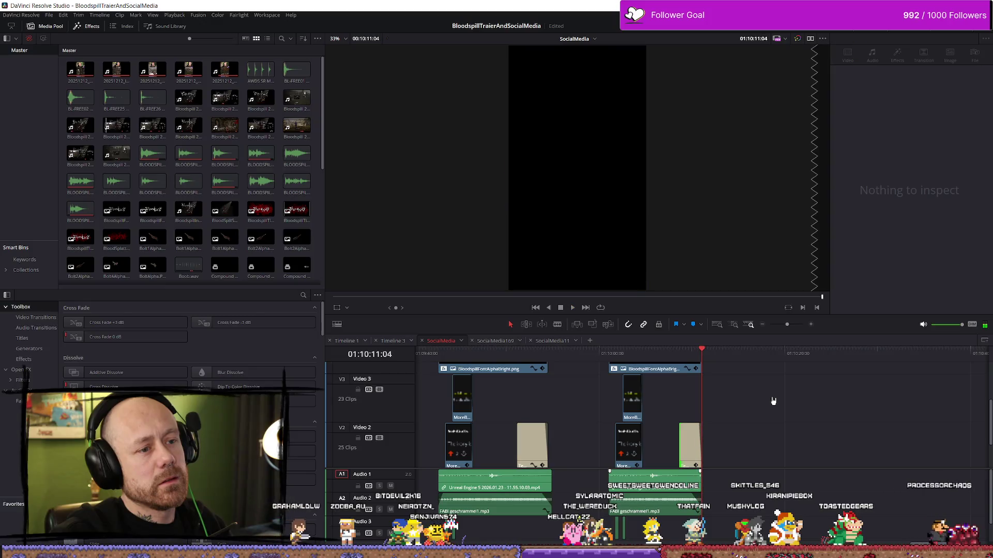
Step: Set the export In point at the second section's start and play from there
drag(626, 351, 609, 352)
click(689, 371)
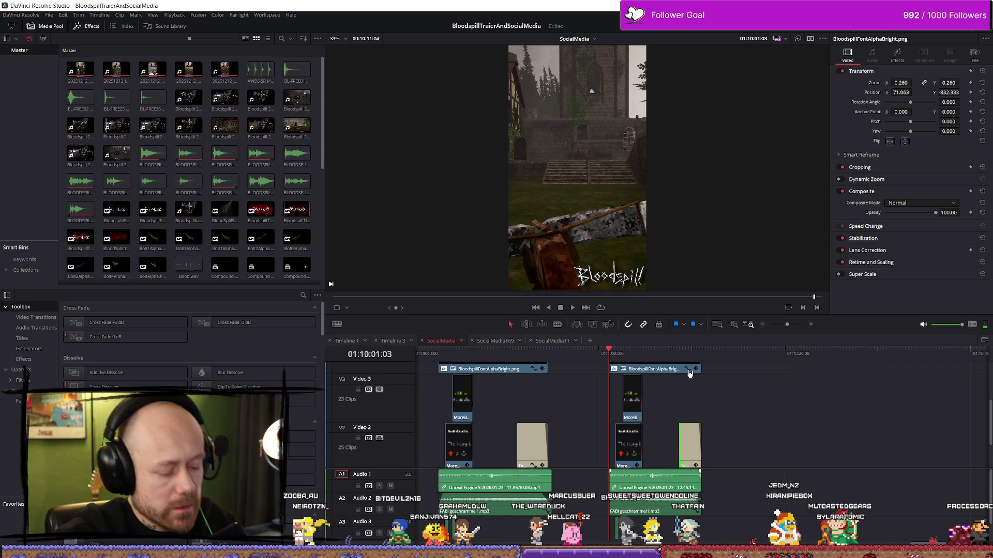
key(i)
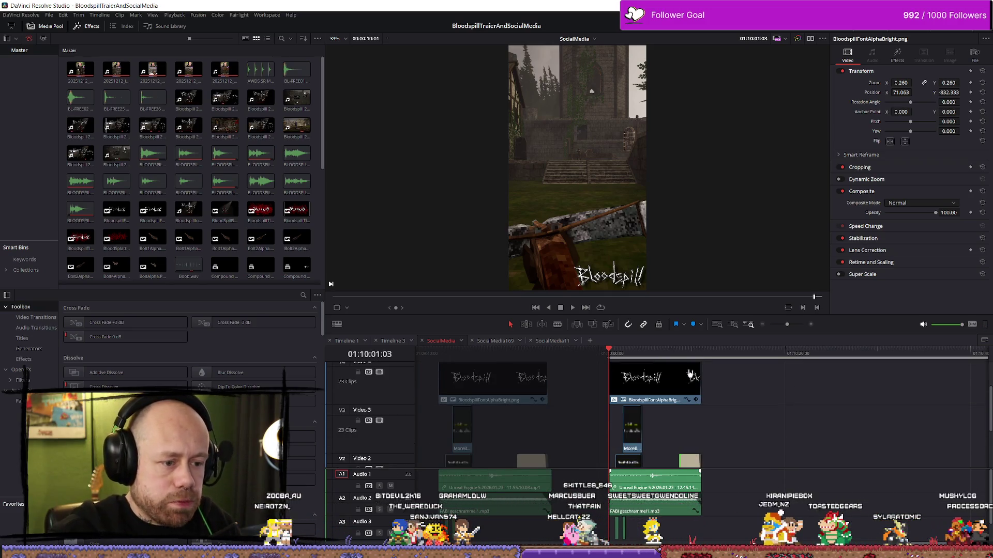
key(space)
Step: Mark the export end on the clips' last frame (01:10:11:03) and switch to the Deliver page
drag(682, 352, 707, 353)
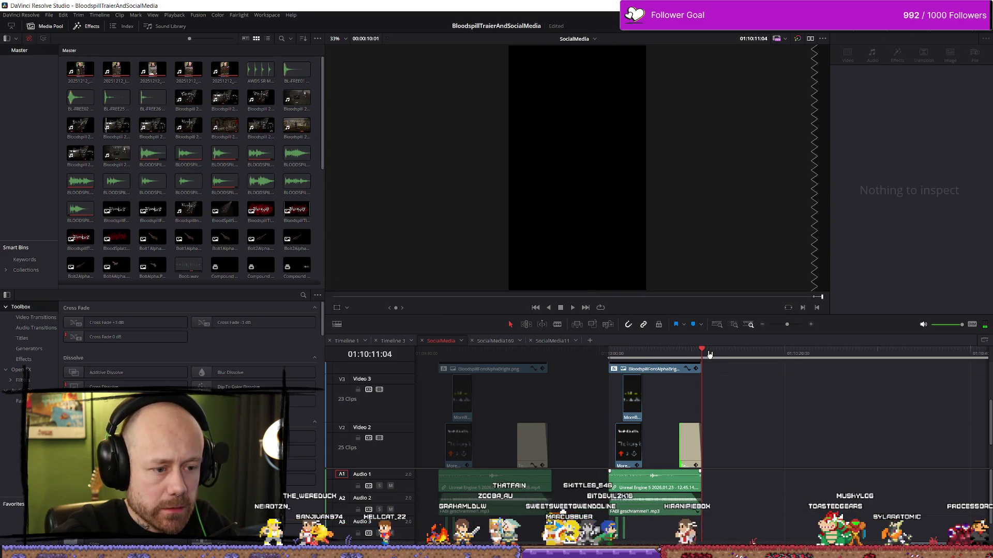
scroll(774, 409, up, 3)
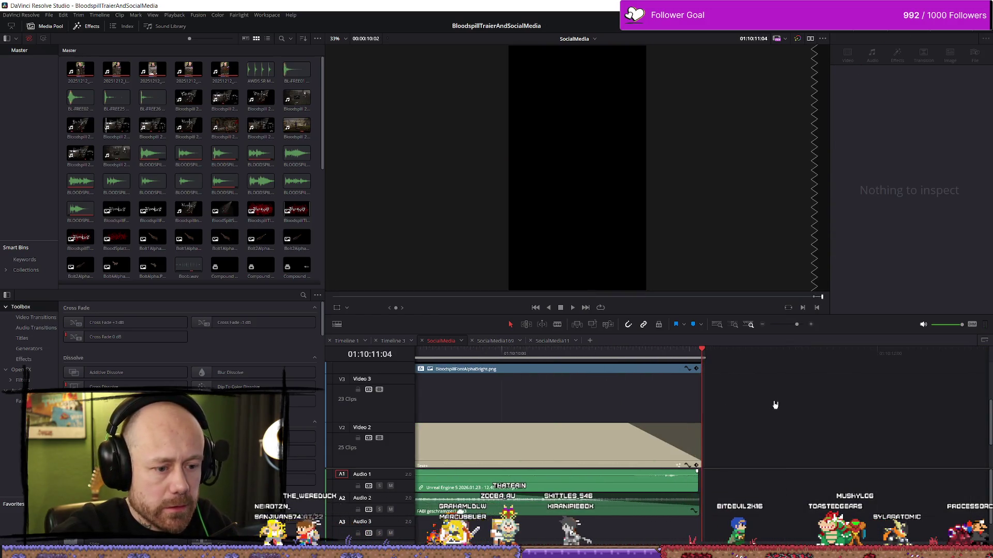
scroll(792, 404, up, 1)
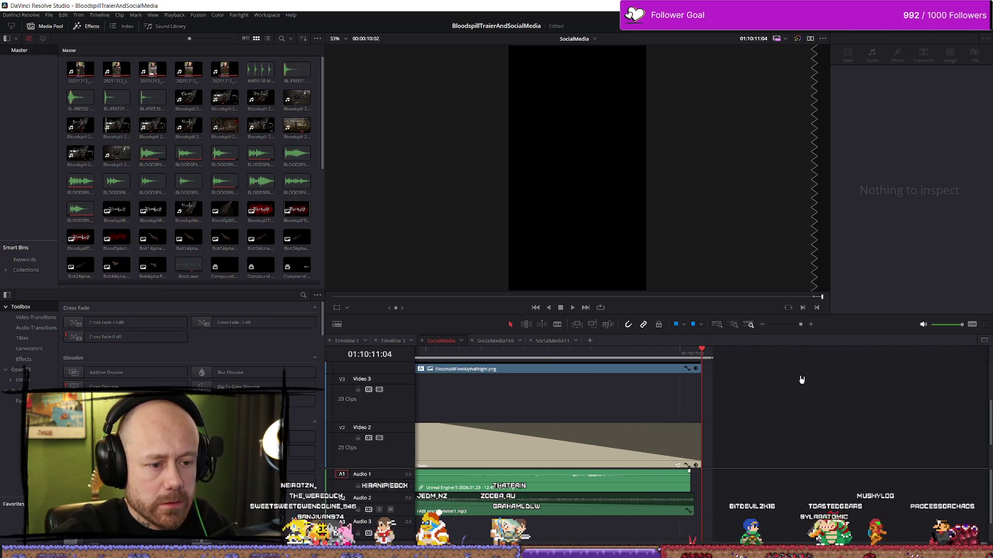
key(Left)
key(ctrl+s)
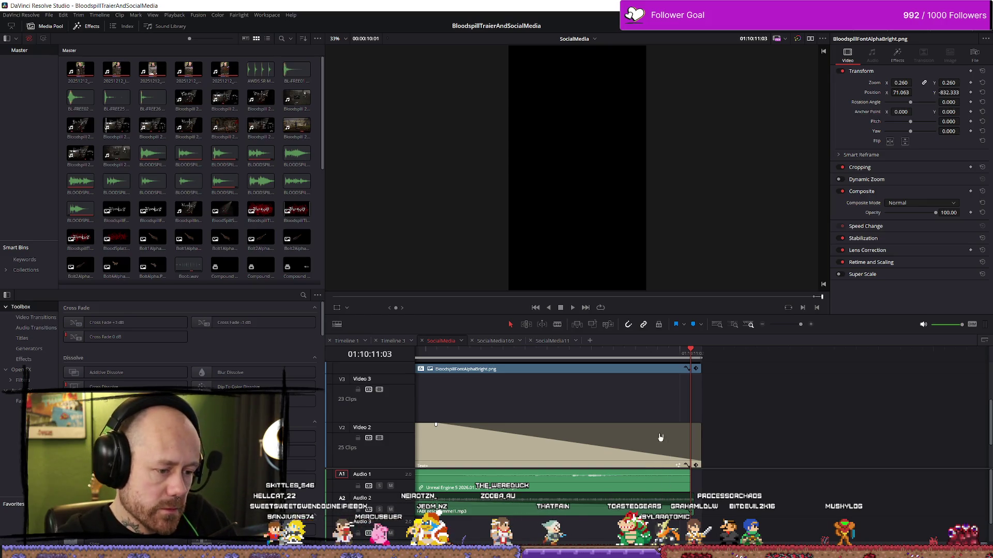
key(shift+8)
scroll(532, 405, down, 5)
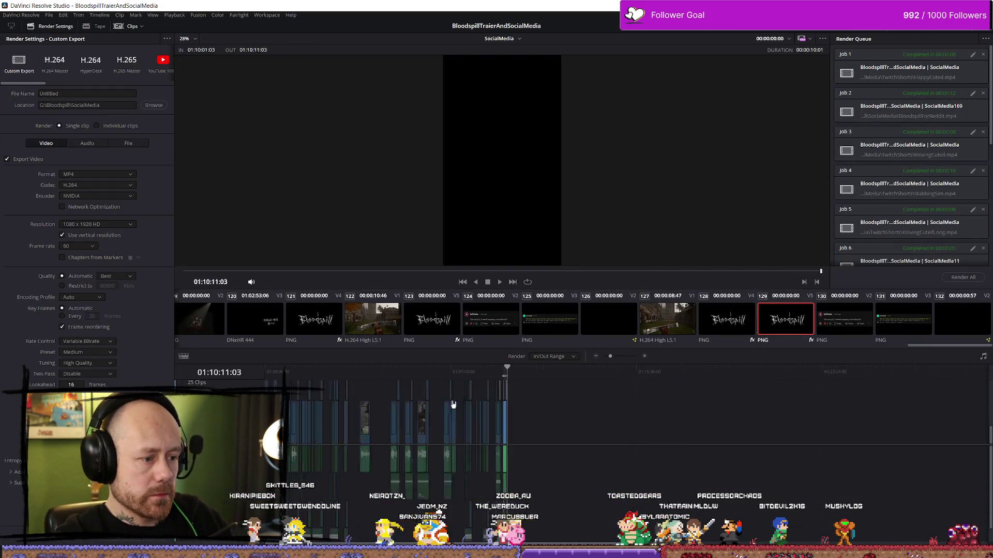
Step: Set the output to overwrite HeadshotSplatter.mp4, queue the job and start rendering
click(153, 105)
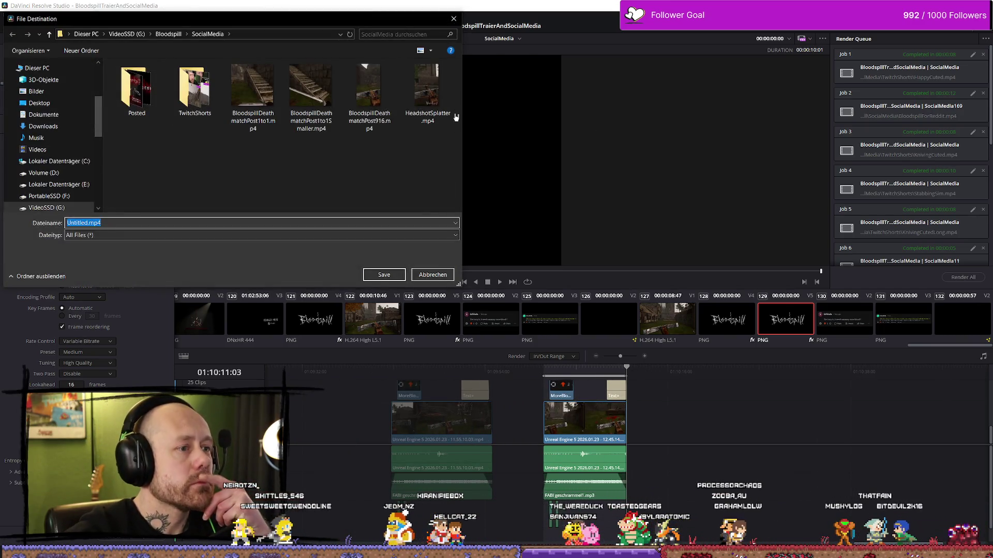
click(427, 87)
click(396, 275)
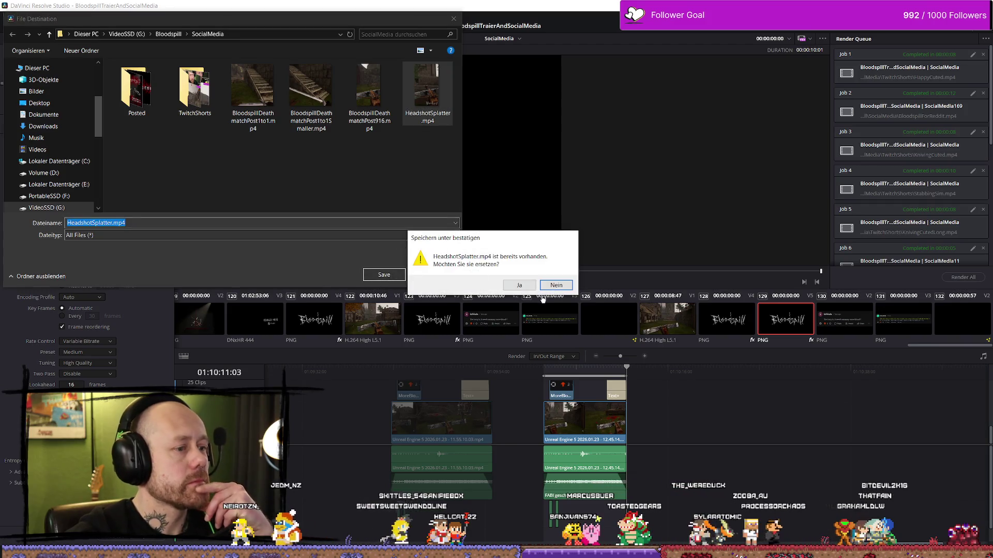
click(519, 285)
click(134, 541)
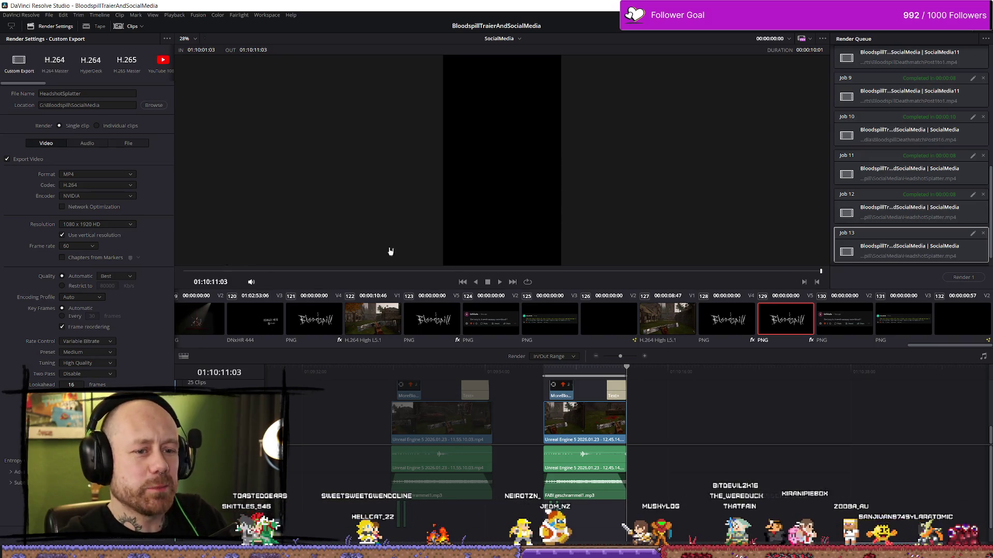
click(957, 278)
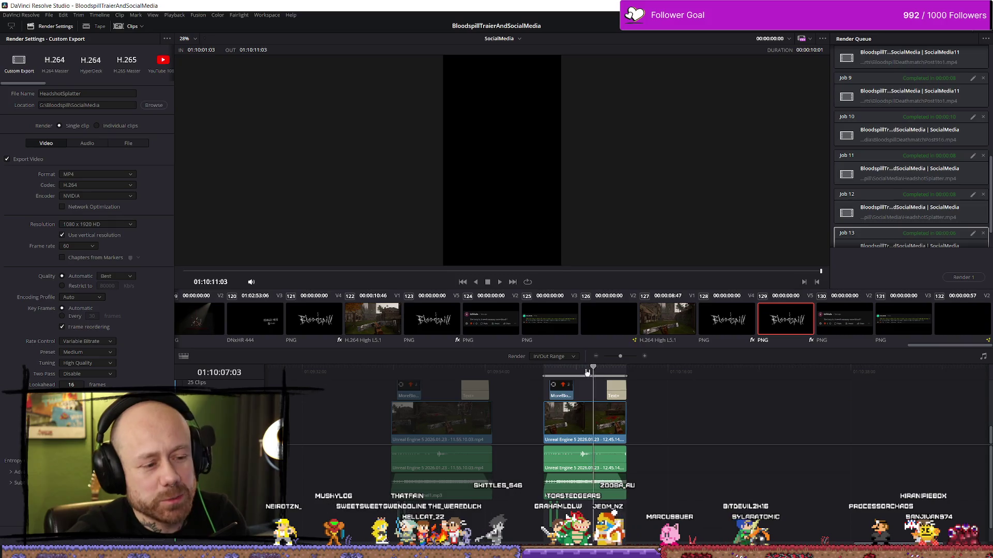
Step: Scrub and play the second section to check the rendered range
drag(594, 372, 559, 370)
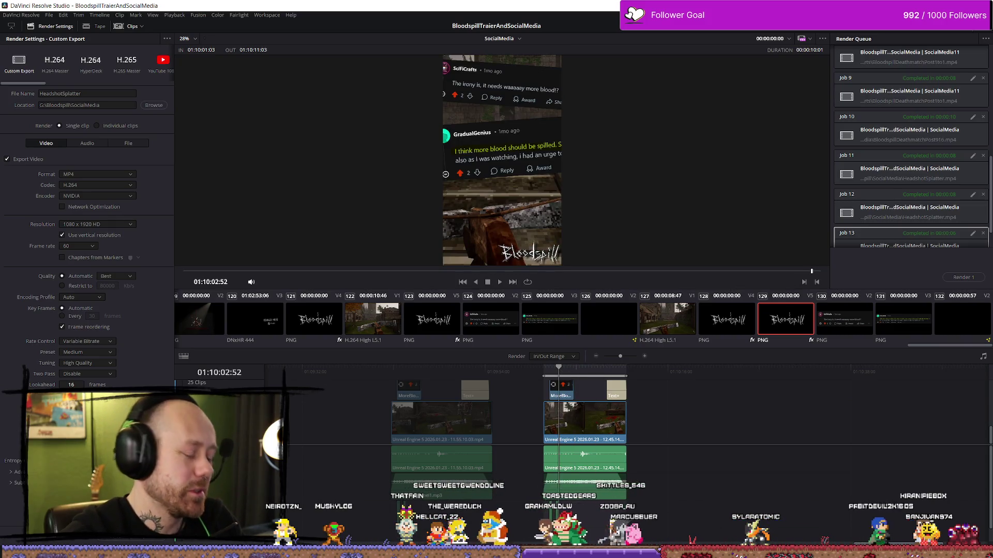
scroll(922, 233, down, 2)
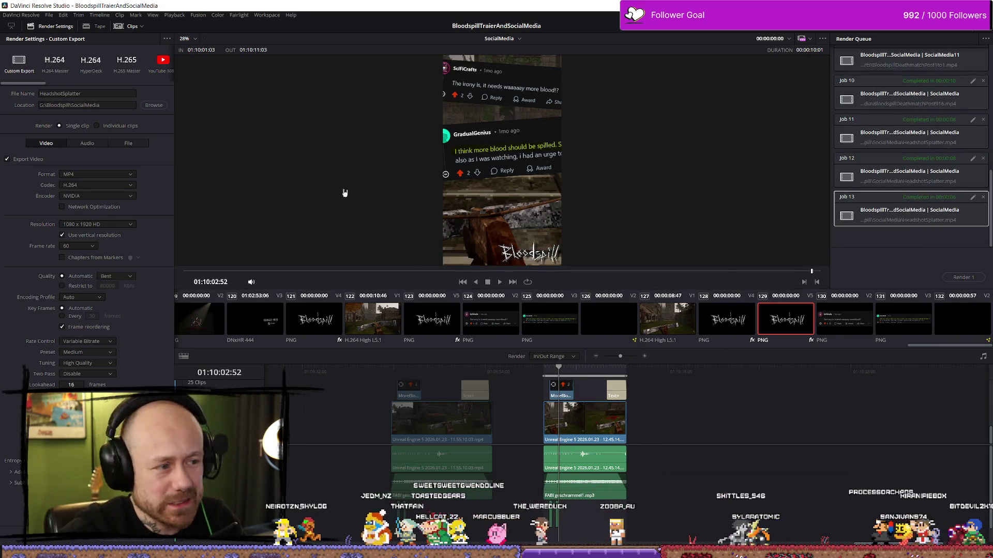
click(101, 94)
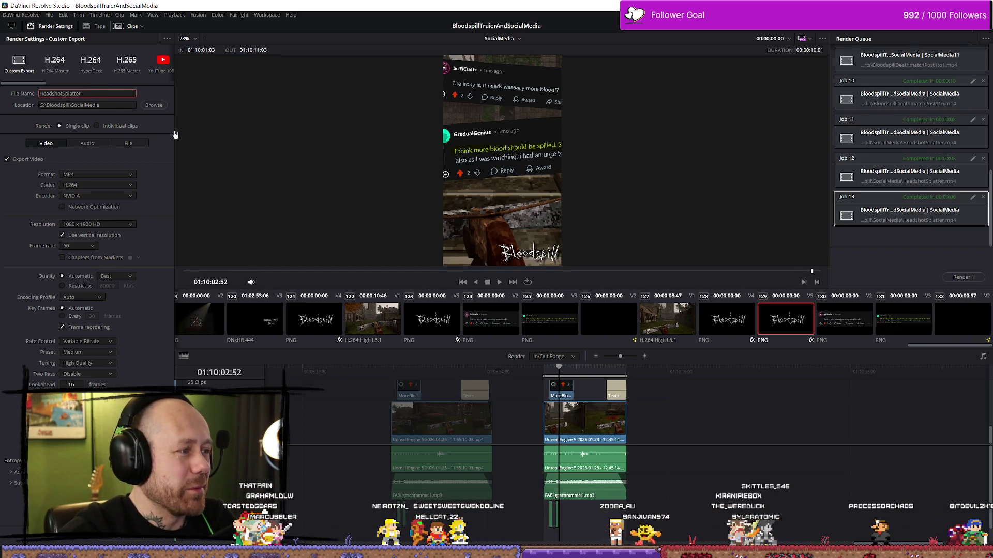
click(544, 375)
drag(544, 375, 647, 377)
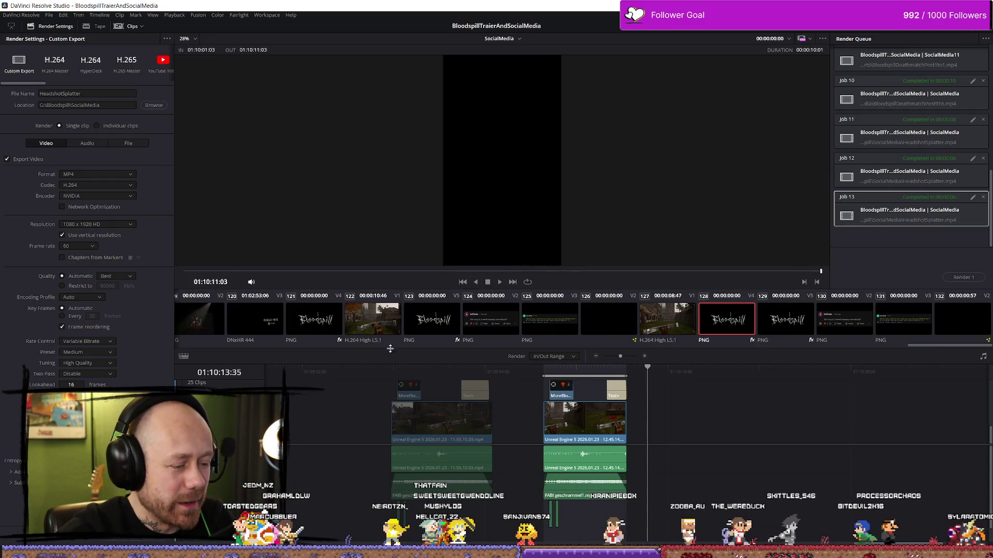
click(545, 368)
key(space)
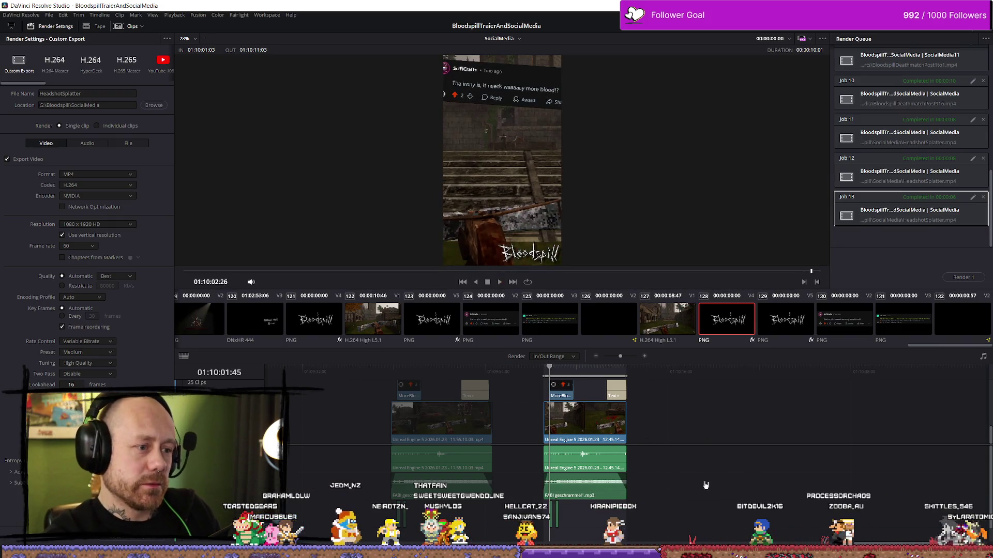
Step: Marquee-select the second section's clips and return to the Edit page
mouse_move(682, 518)
mouse_down()
mouse_move(529, 445)
mouse_move(535, 380)
mouse_move(535, 391)
mouse_up()
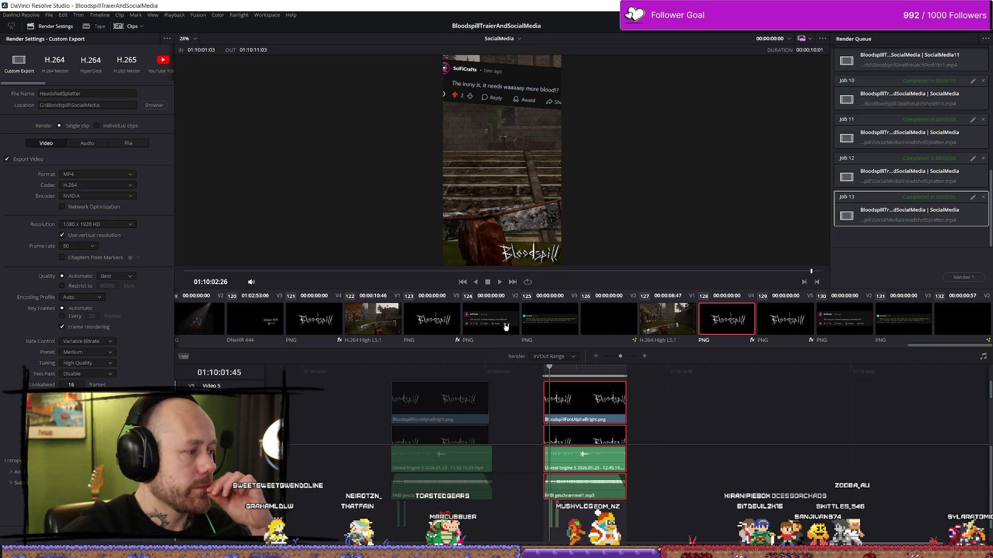
click(103, 93)
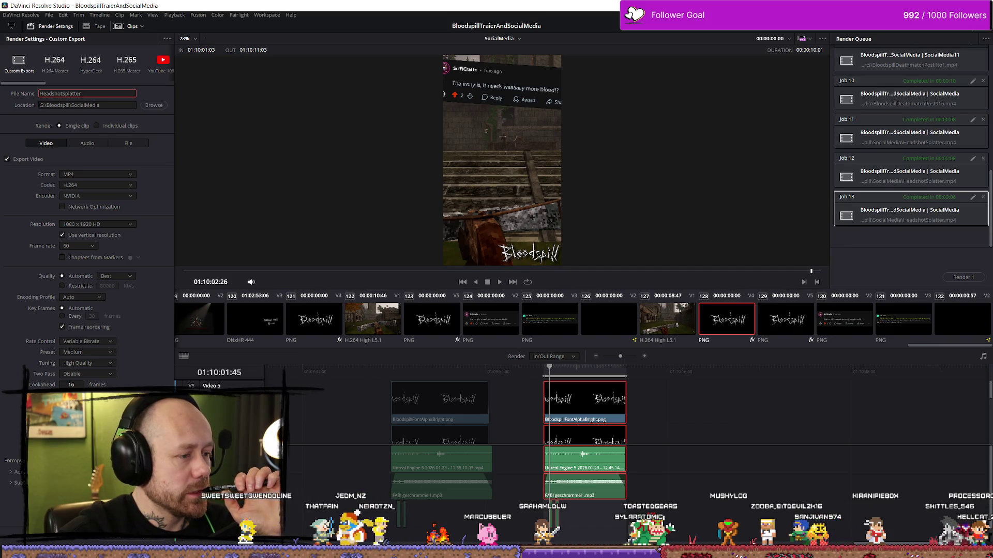
key(shift+4)
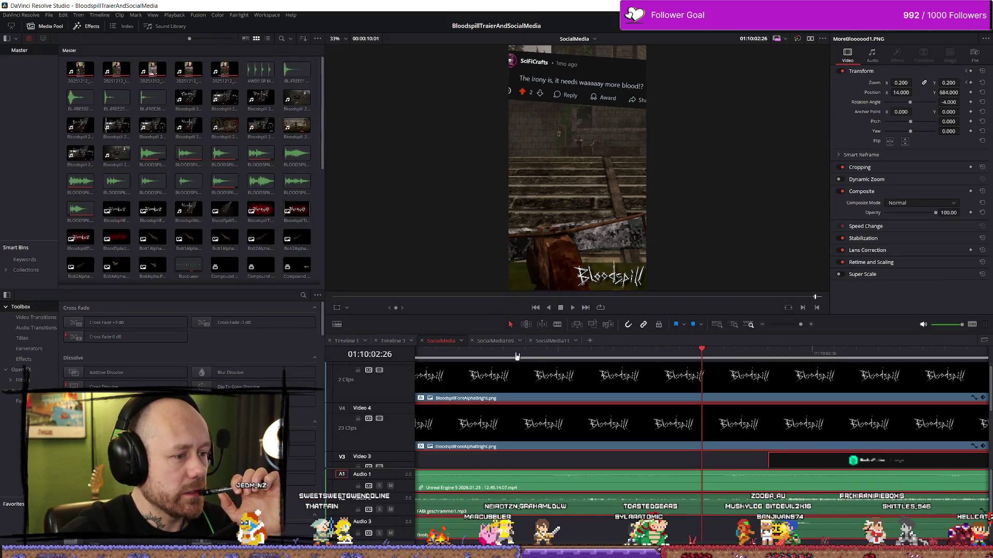
Step: Compare the comment clips on the SocialMedia11 and SocialMedia timelines
click(561, 343)
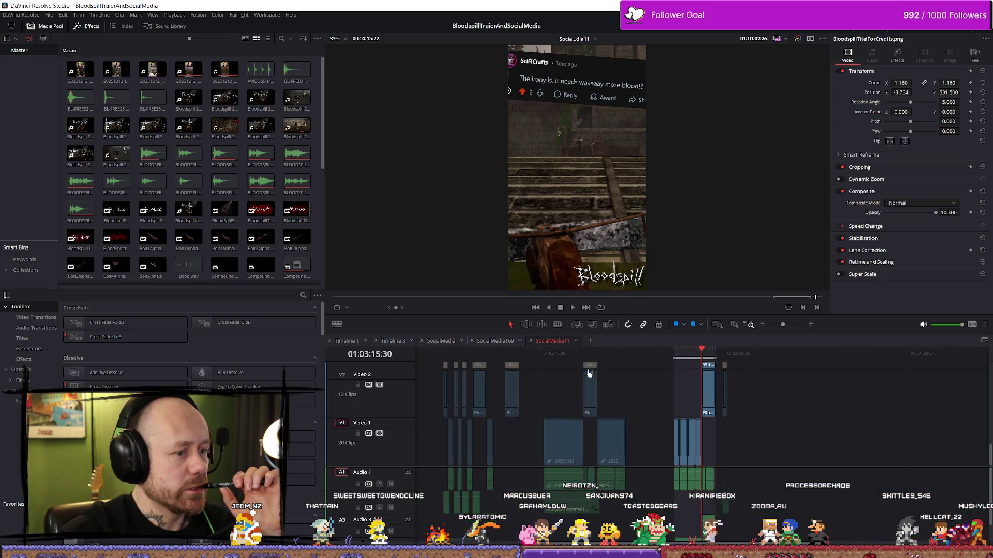
click(739, 367)
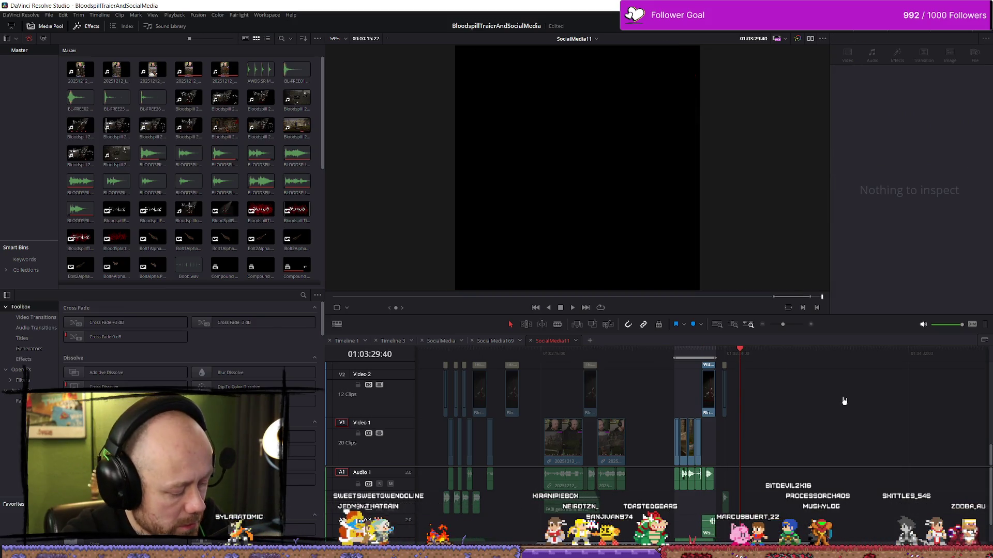
click(791, 357)
scroll(791, 393, up, 5)
click(595, 418)
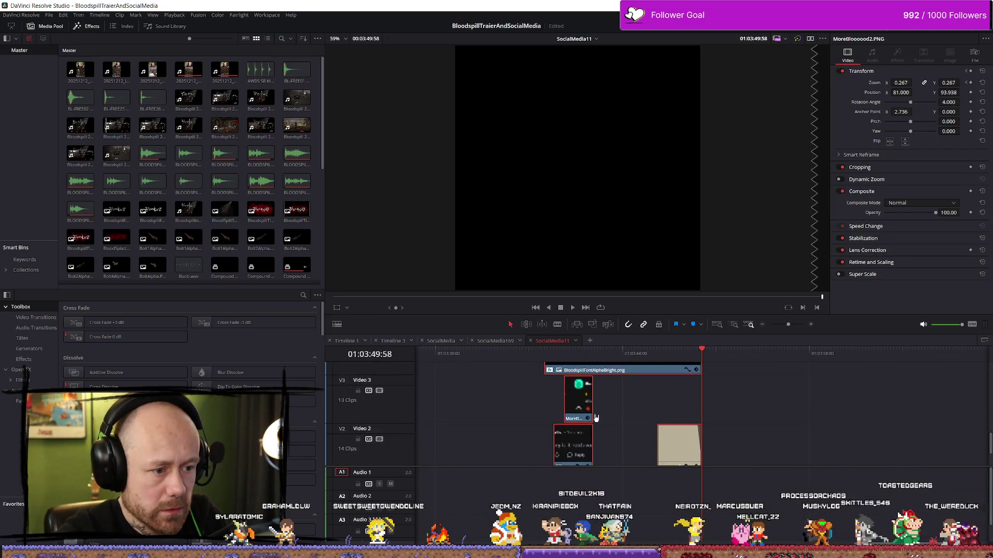
scroll(600, 416, down, 2)
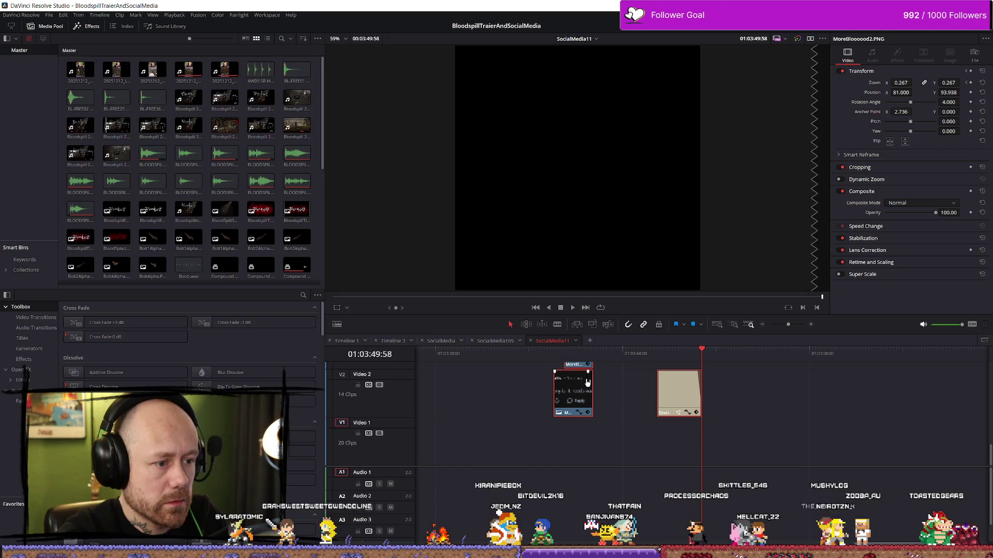
click(437, 342)
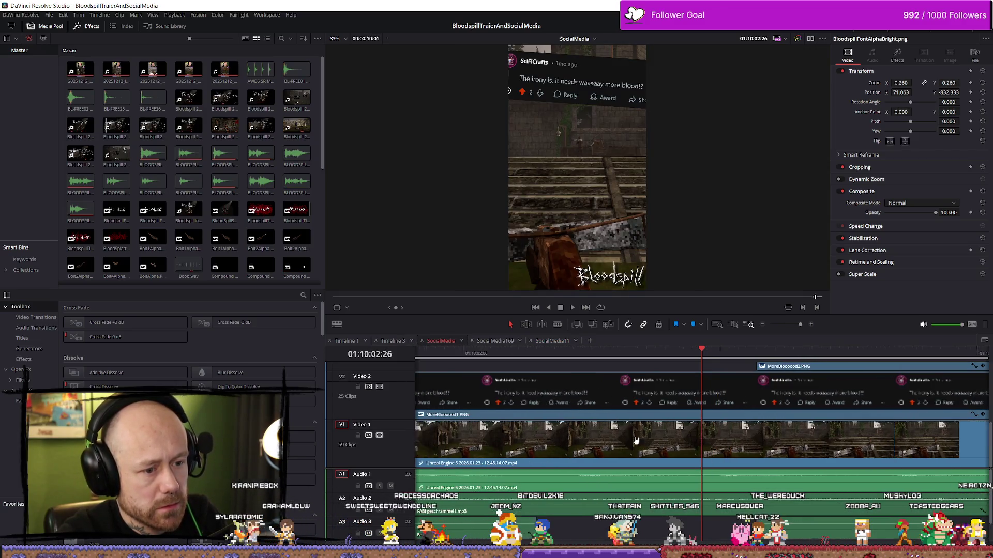
scroll(639, 437, down, 5)
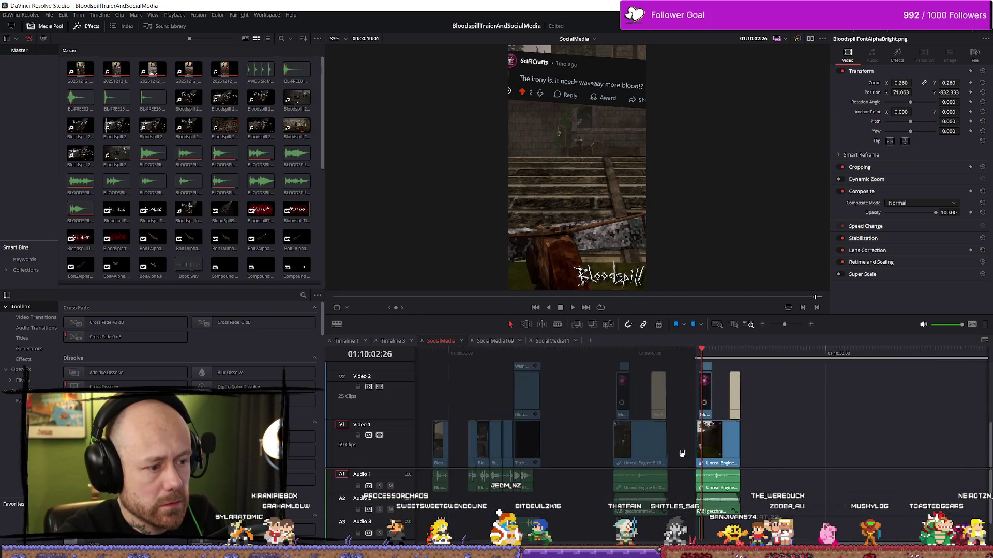
scroll(787, 487, up, 2)
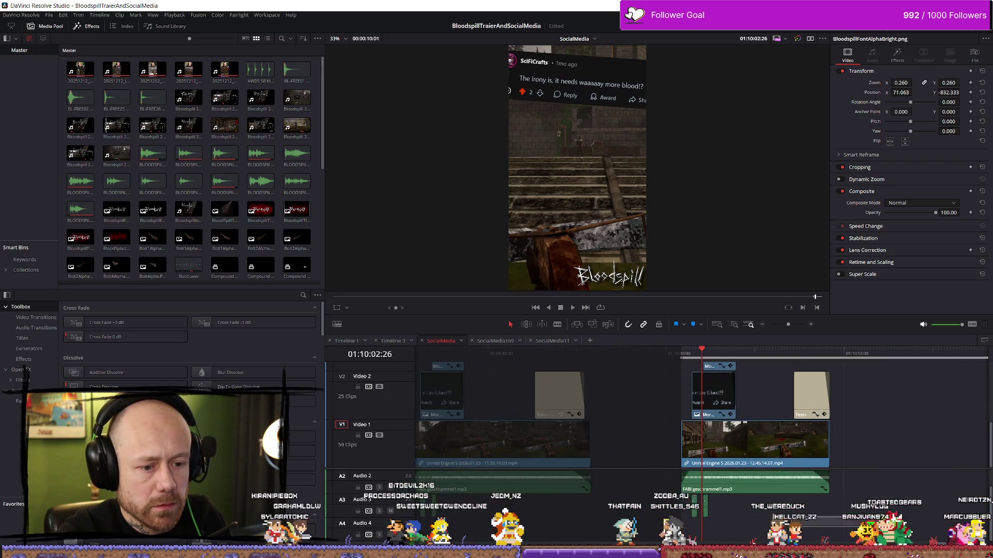
scroll(743, 387, up, 3)
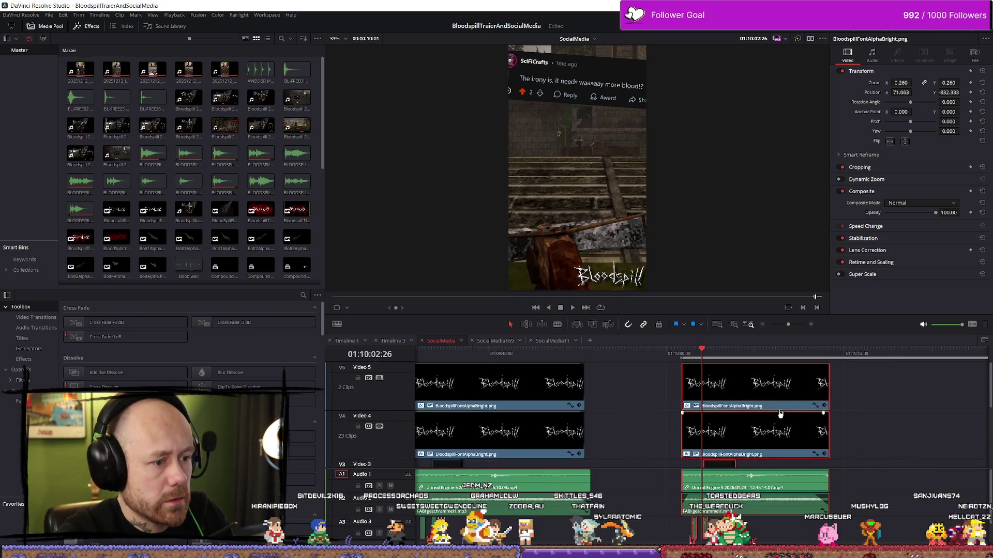
click(558, 343)
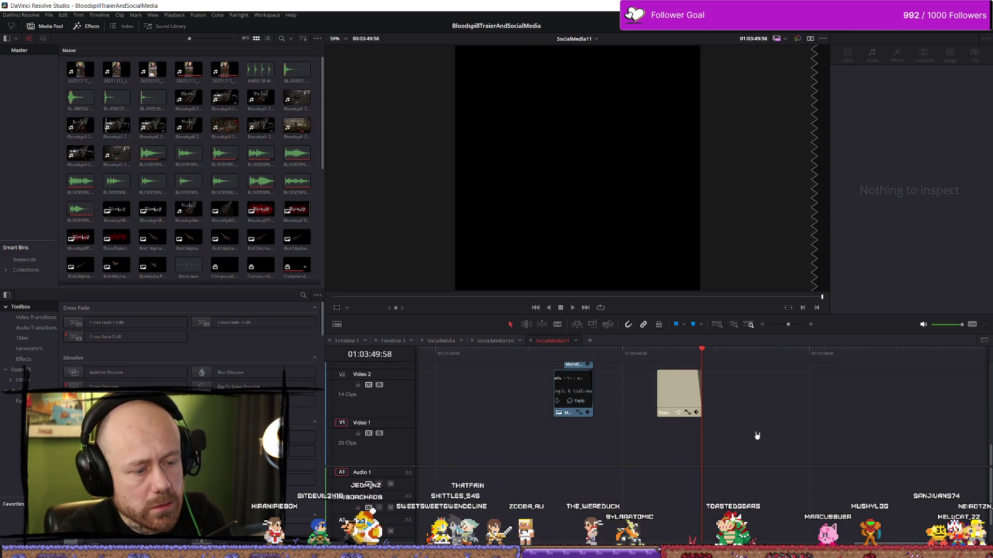
scroll(756, 436, down, 3)
Step: Delete the clips on Video 5 and Video 4 near 01:04:01:11
click(739, 355)
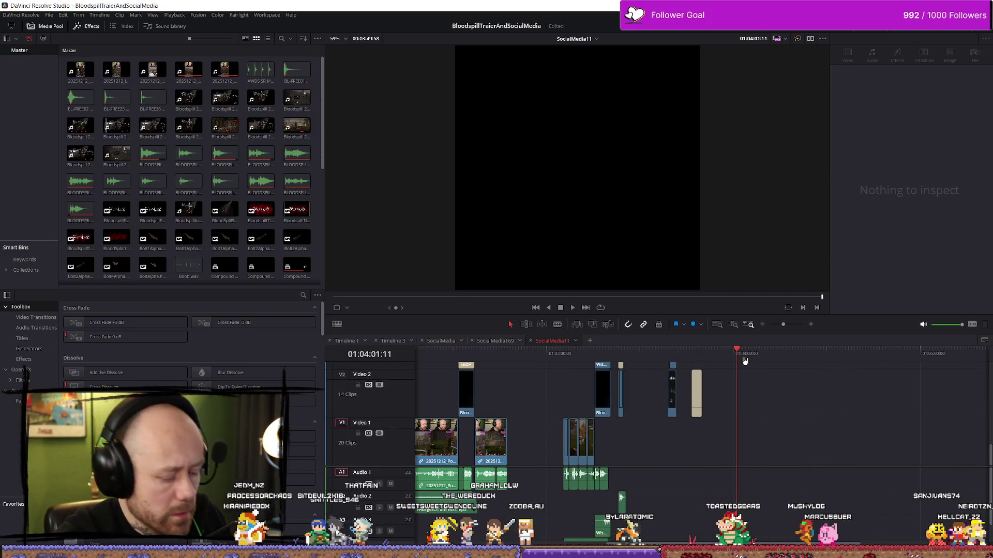
click(768, 354)
scroll(718, 439, up, 3)
drag(718, 476, 662, 371)
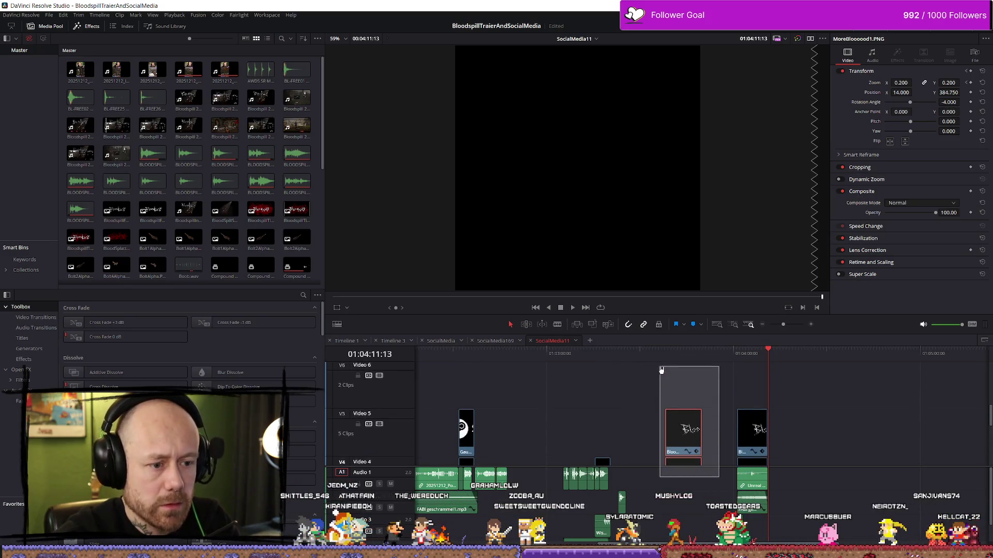
key(Delete)
scroll(765, 424, down, 3)
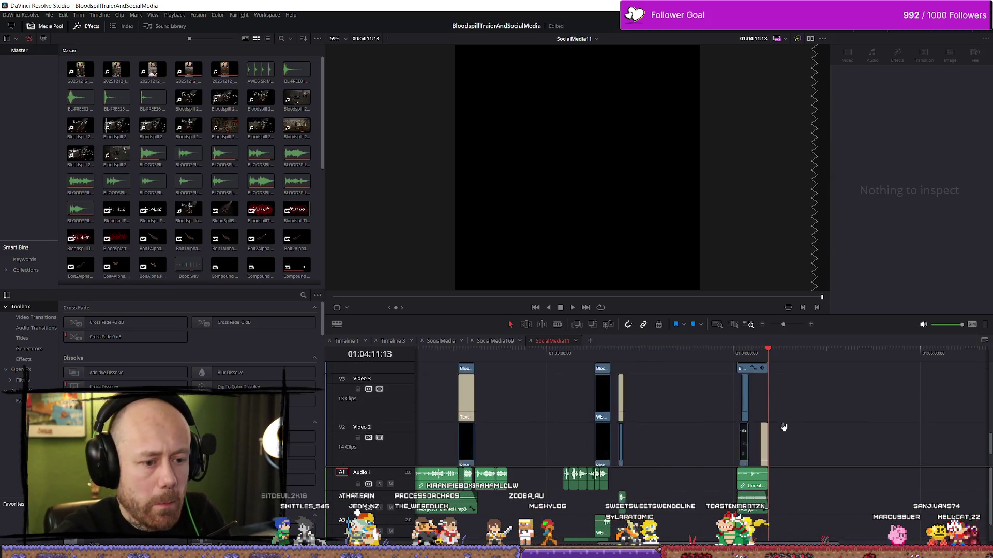
scroll(782, 425, down, 2)
Step: Play back the edit from just before the new section
click(745, 354)
key(space)
scroll(883, 408, up, 3)
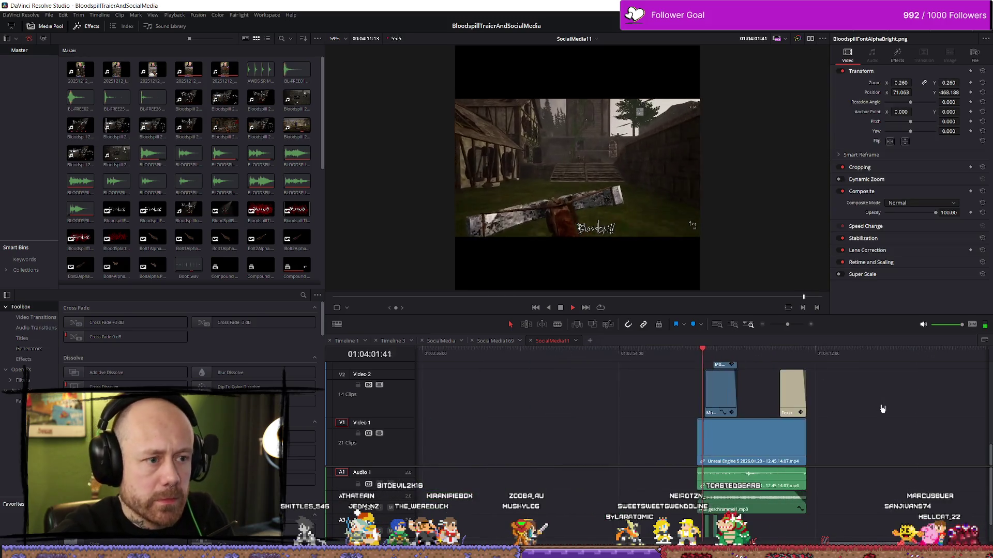
scroll(890, 411, up, 3)
key(space)
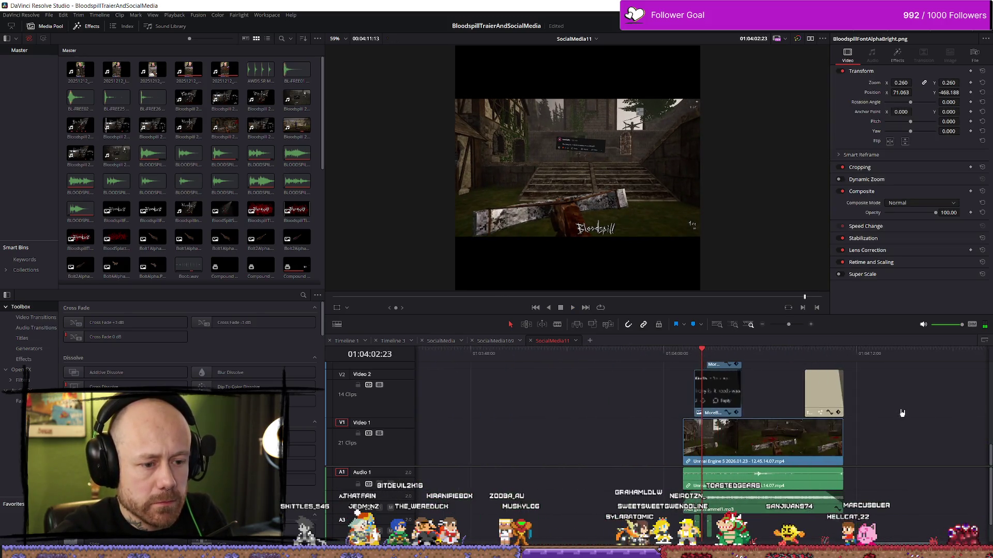
scroll(902, 414, up, 4)
Step: Set the Unreal Engine gameplay clip's Inspector Zoom to 1.800
click(635, 458)
drag(901, 82, 914, 81)
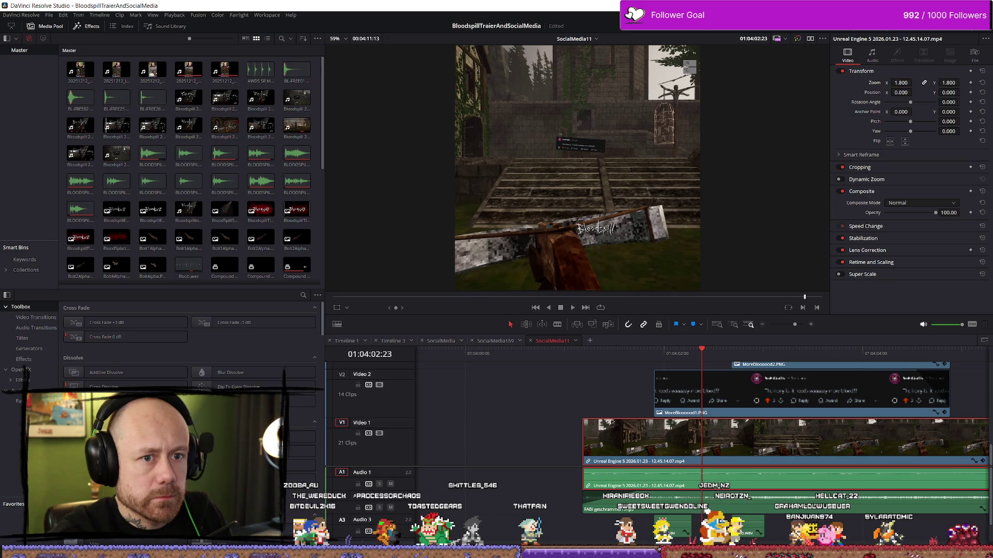
click(897, 83)
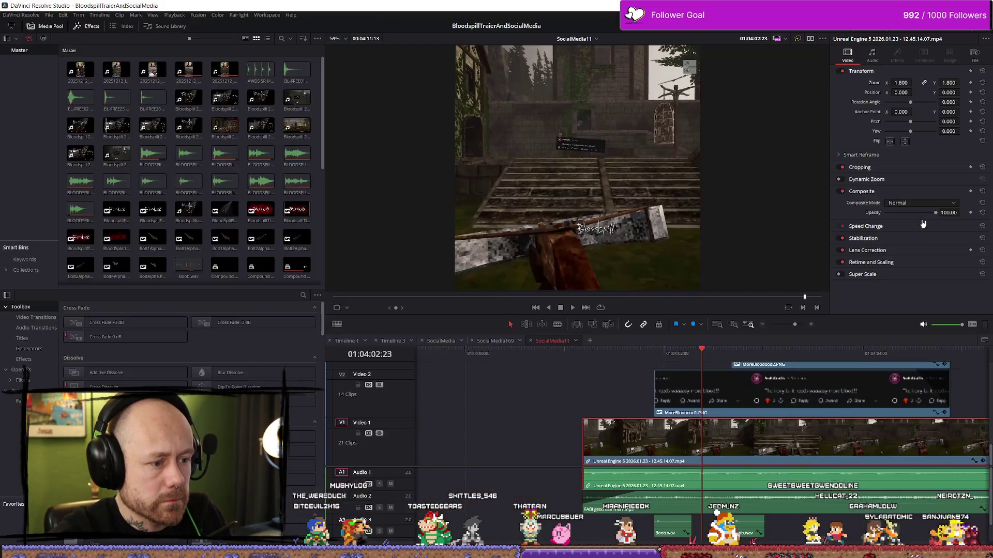
click(716, 403)
scroll(716, 403, down, 2)
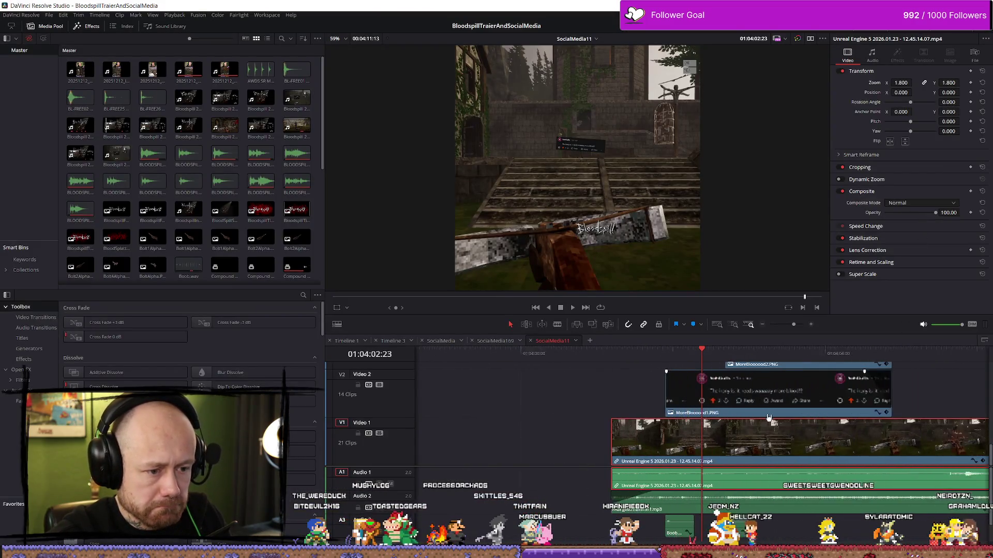
Step: Keyframe MoreBlooood1.PNG to zoom 1.210 and raise it to Y 1210.75 in the curve editor
key(j)
key(k)
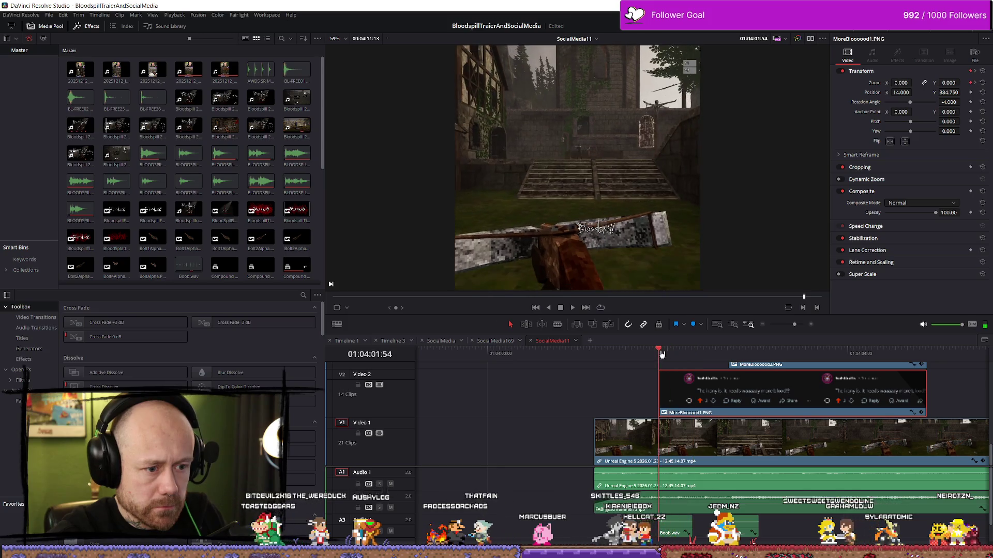
key(space)
key(space)
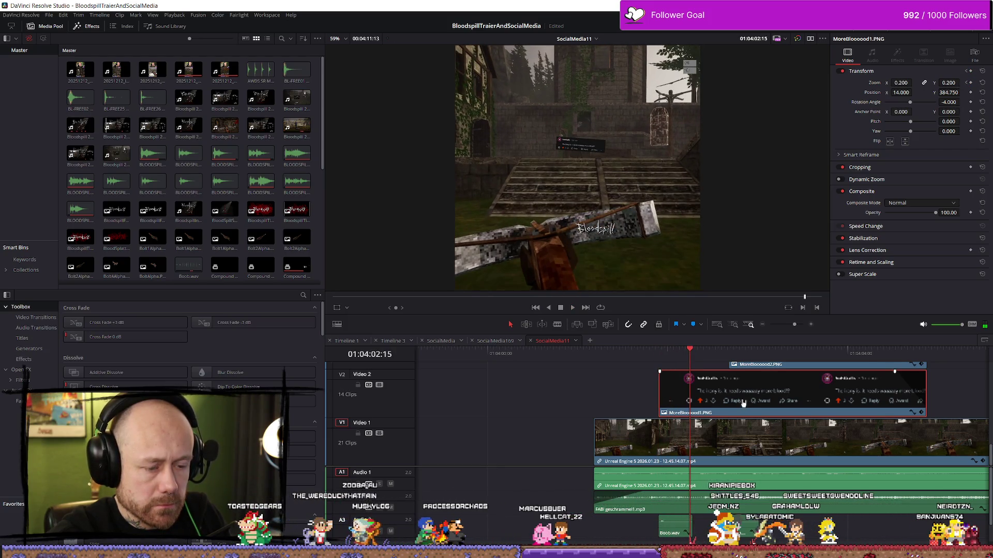
click(913, 413)
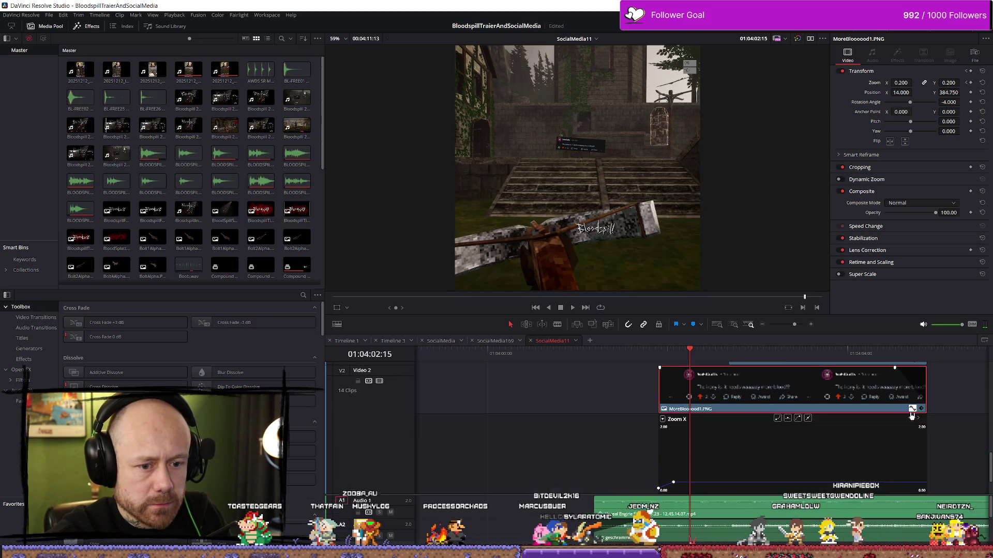
drag(691, 350, 676, 350)
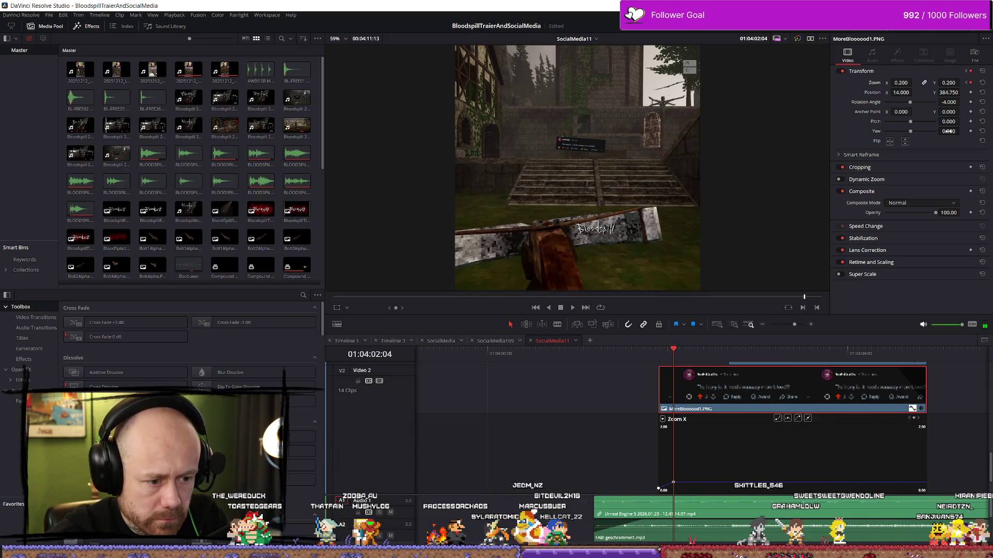
drag(673, 479, 673, 454)
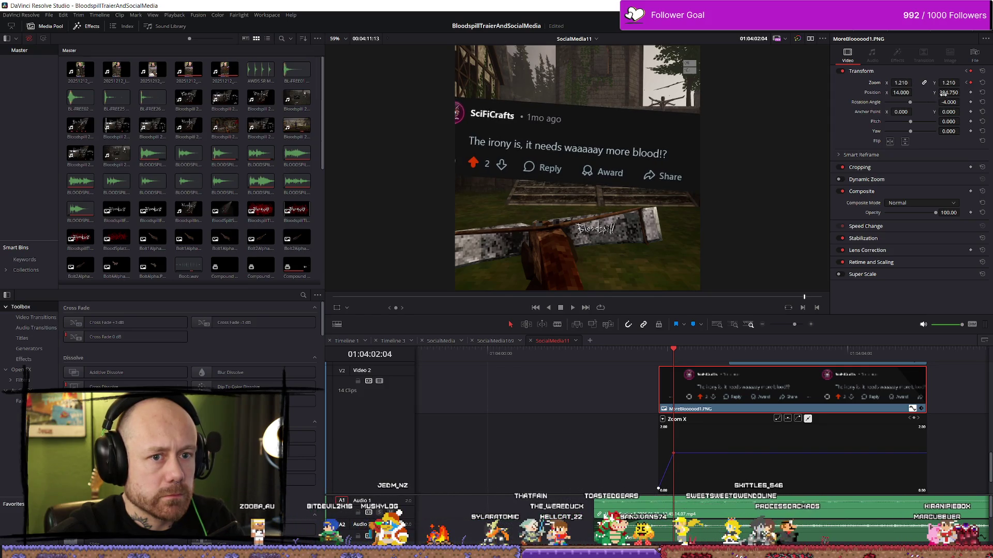
mouse_move(949, 92)
mouse_down()
mouse_move(962, 92)
mouse_move(897, 92)
mouse_up()
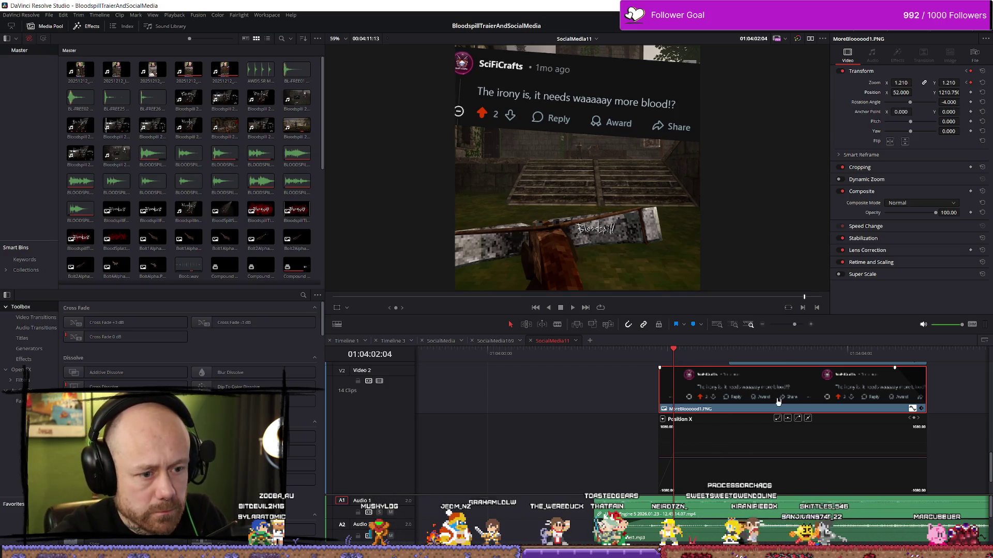
scroll(771, 408, up, 3)
scroll(918, 442, up, 1)
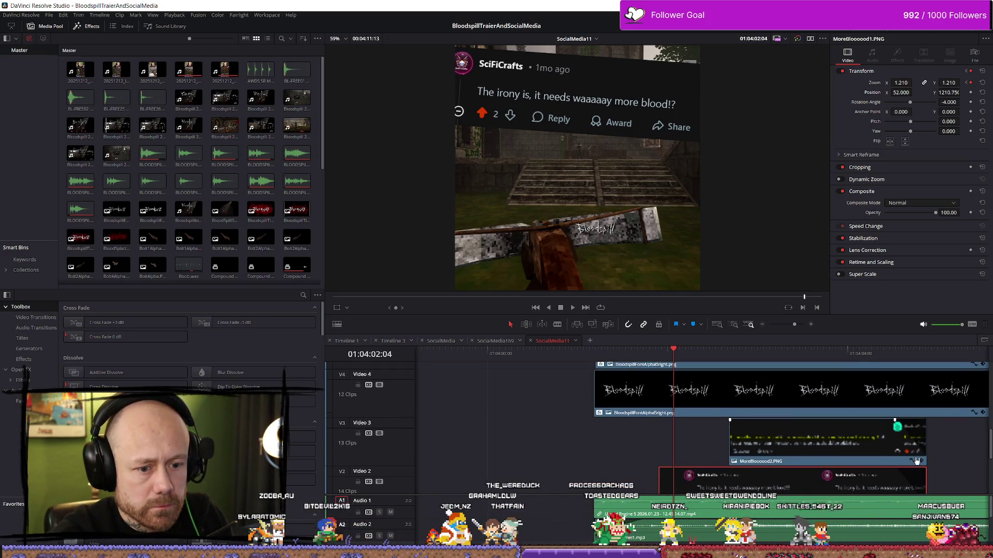
Step: At 01:04:02:51, raise MoreBlooood2.PNG's Zoom keyframe to about 2.387
click(917, 461)
scroll(846, 452, down, 2)
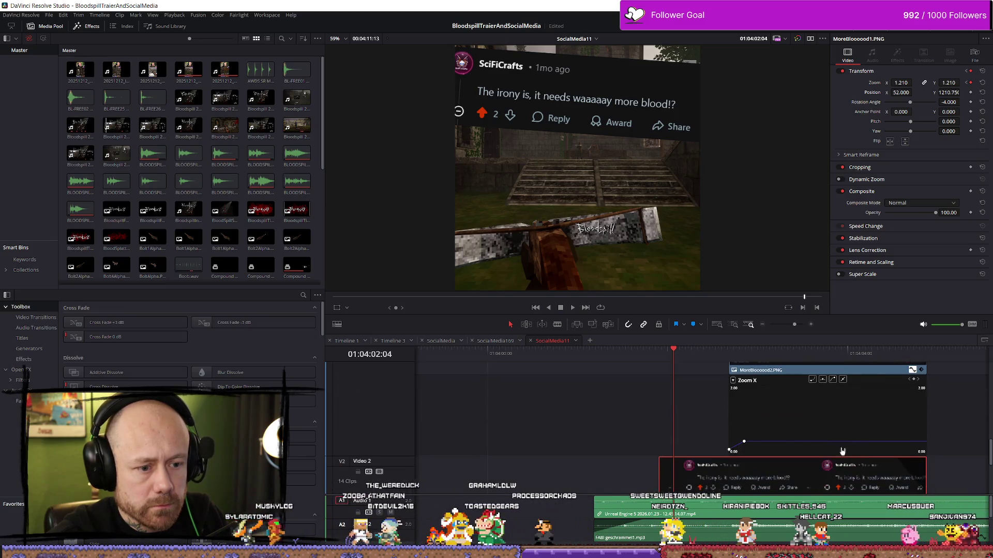
click(727, 355)
key(space)
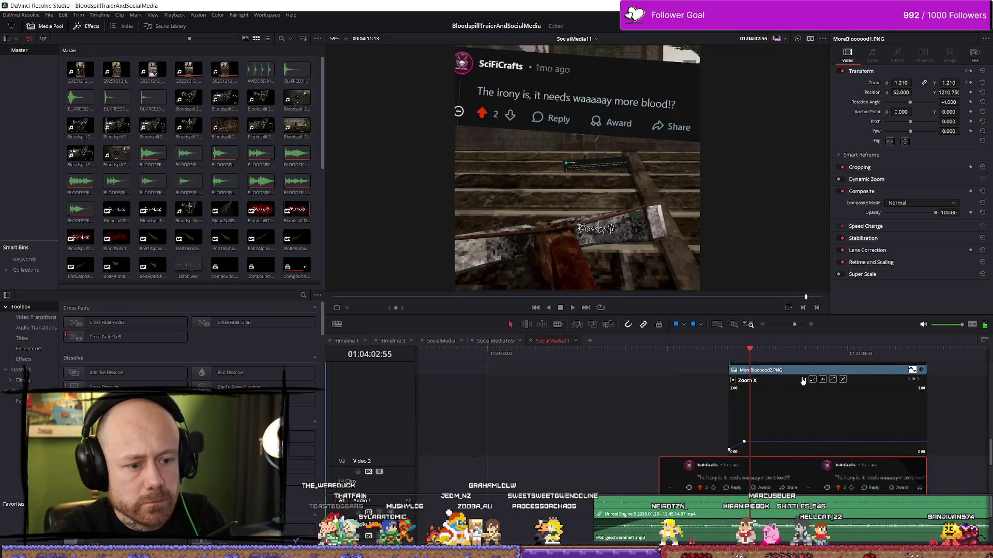
drag(754, 358, 747, 358)
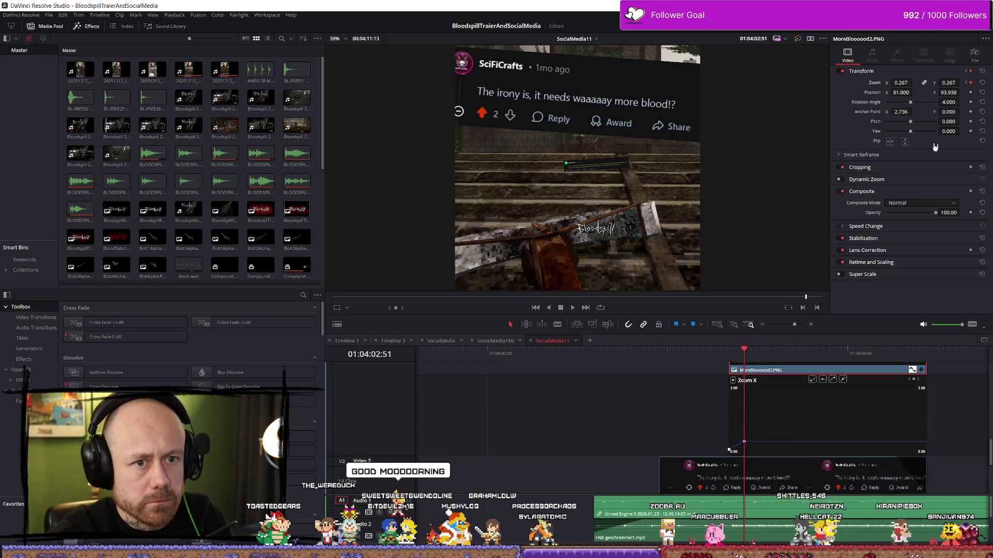
mouse_move(901, 83)
mouse_down()
mouse_move(941, 82)
mouse_move(901, 84)
mouse_move(902, 94)
mouse_move(925, 94)
mouse_move(889, 91)
mouse_move(905, 84)
mouse_move(914, 92)
mouse_move(900, 94)
mouse_up()
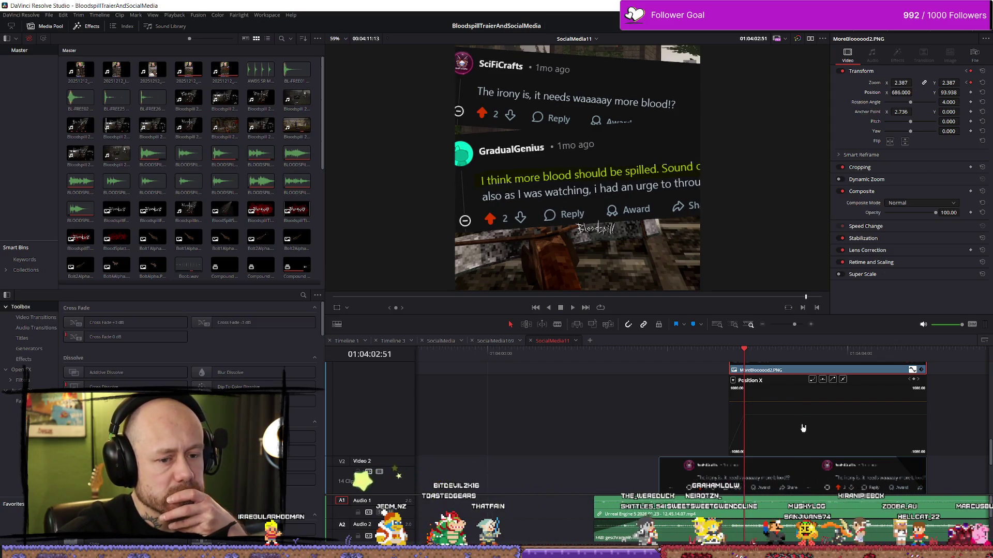
scroll(803, 427, up, 3)
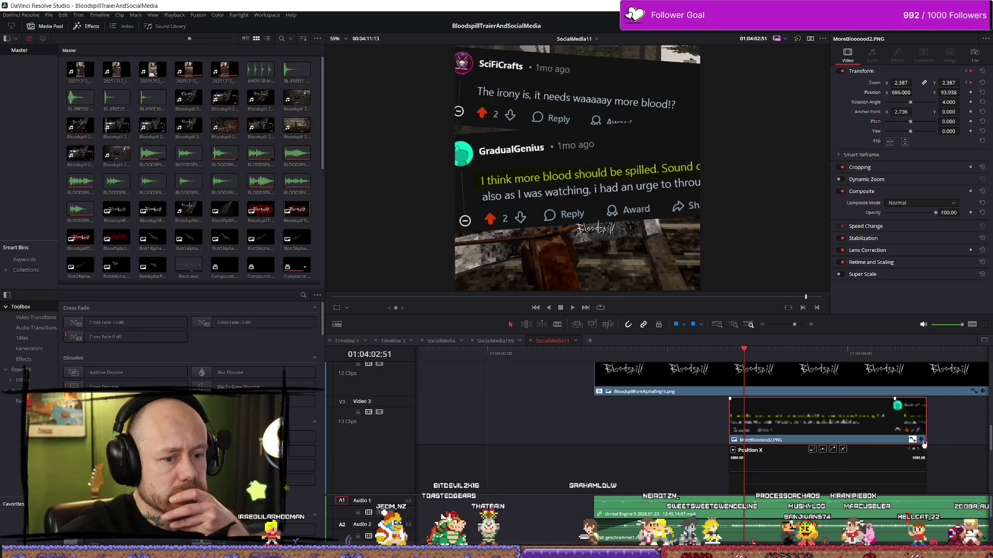
Step: Delete the duplicate Bloodspill logo clip, leaving the one on Video 4 selected
scroll(849, 431, up, 3)
click(849, 430)
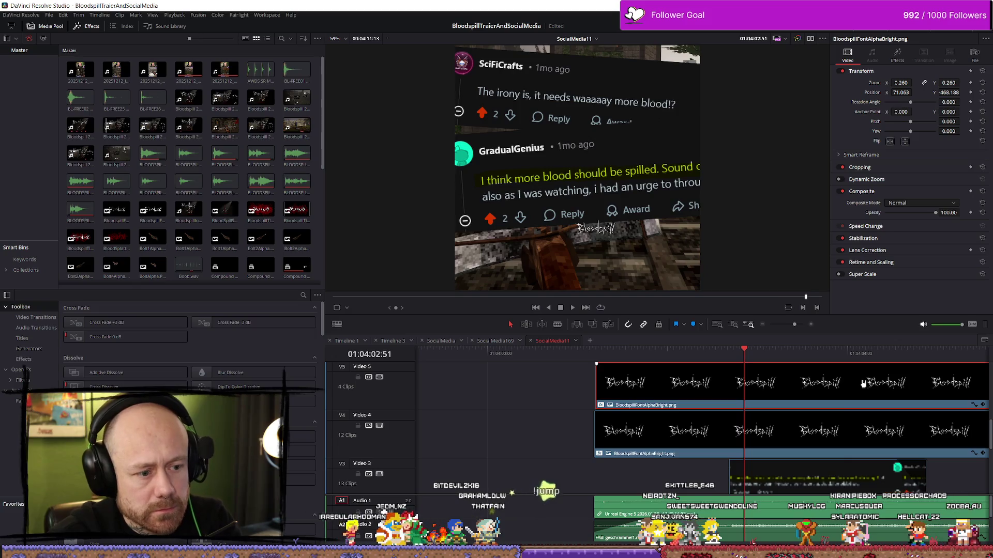
key(Delete)
click(851, 422)
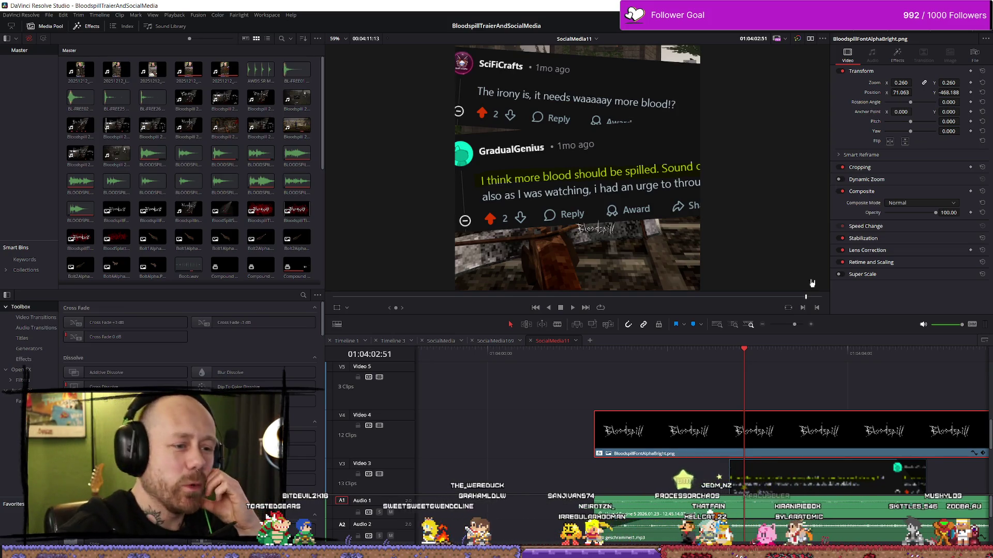
scroll(864, 395, down, 1)
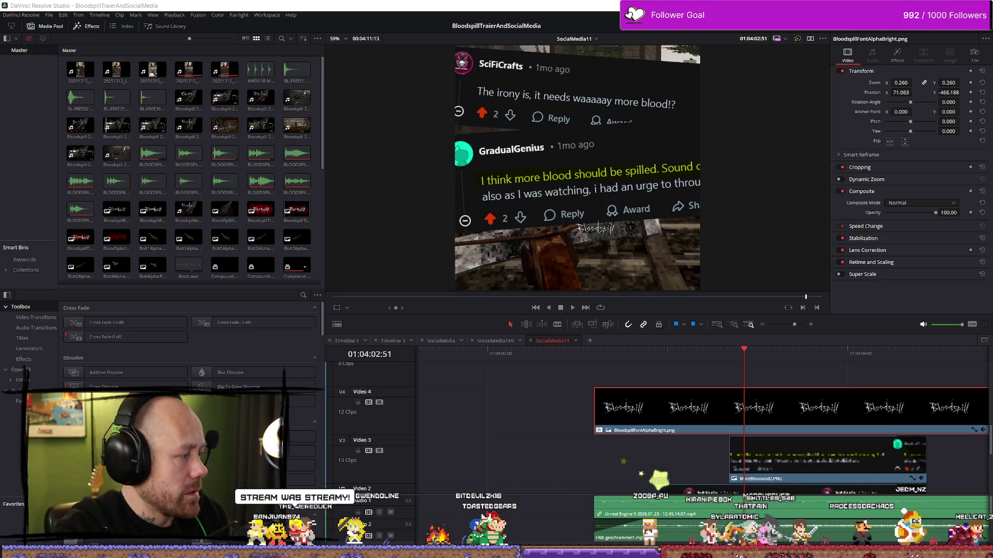
Step: Scale the Bloodspill logo to 0.6 zoom and move it to X 290.063, Y -791.188, bottom-right
key(q)
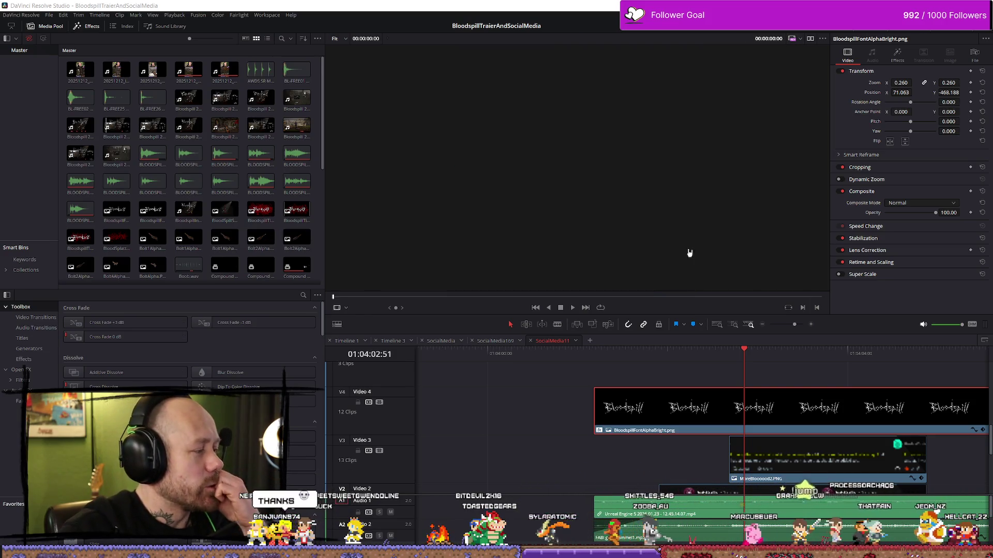
mouse_move(723, 353)
mouse_down()
mouse_move(651, 353)
mouse_move(673, 353)
mouse_up()
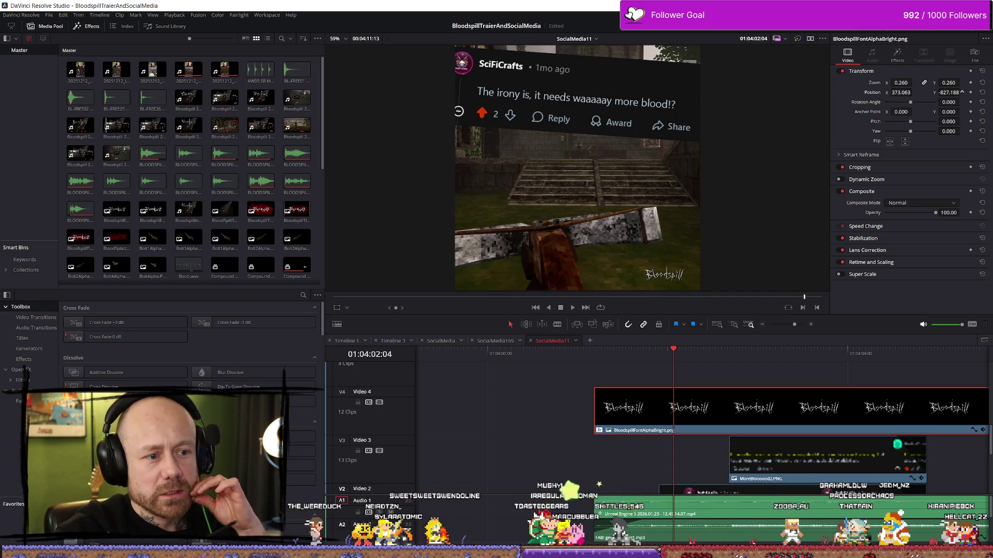
mouse_move(915, 81)
mouse_down()
mouse_move(925, 82)
mouse_move(914, 93)
mouse_move(967, 93)
mouse_move(915, 92)
mouse_move(920, 83)
mouse_move(911, 91)
mouse_move(935, 95)
mouse_up()
text(0.62)
scroll(729, 141, down, 3)
scroll(692, 112, up, 1)
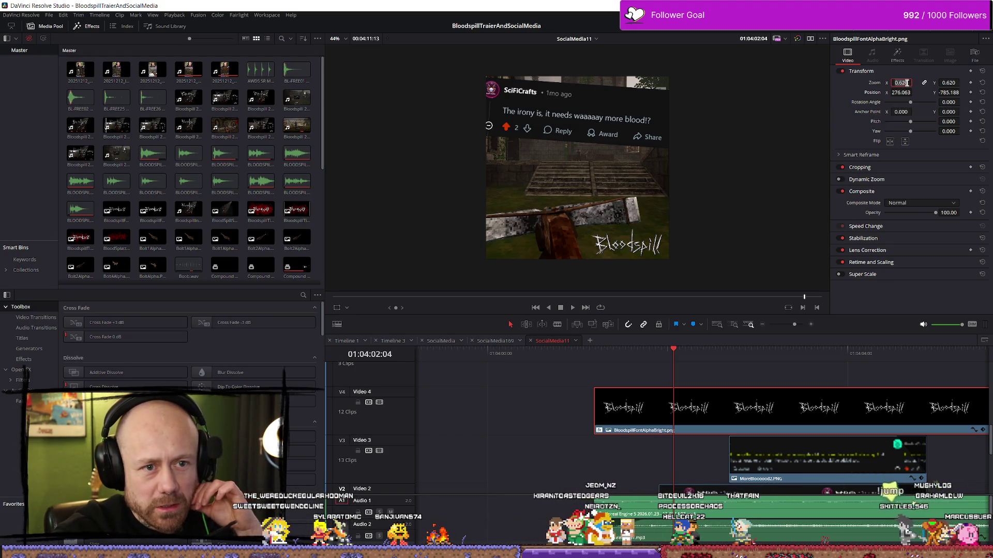
text(0.6)
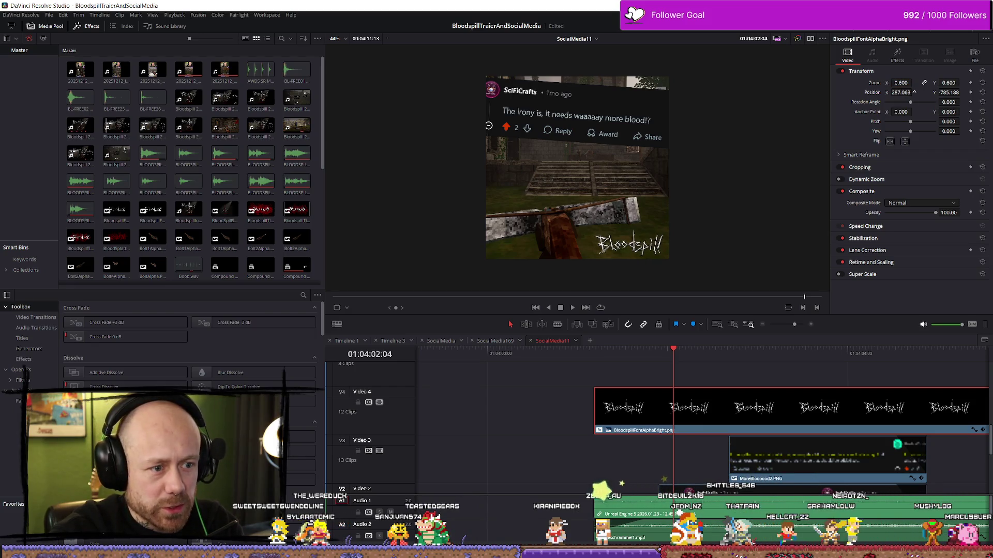
drag(949, 93, 914, 92)
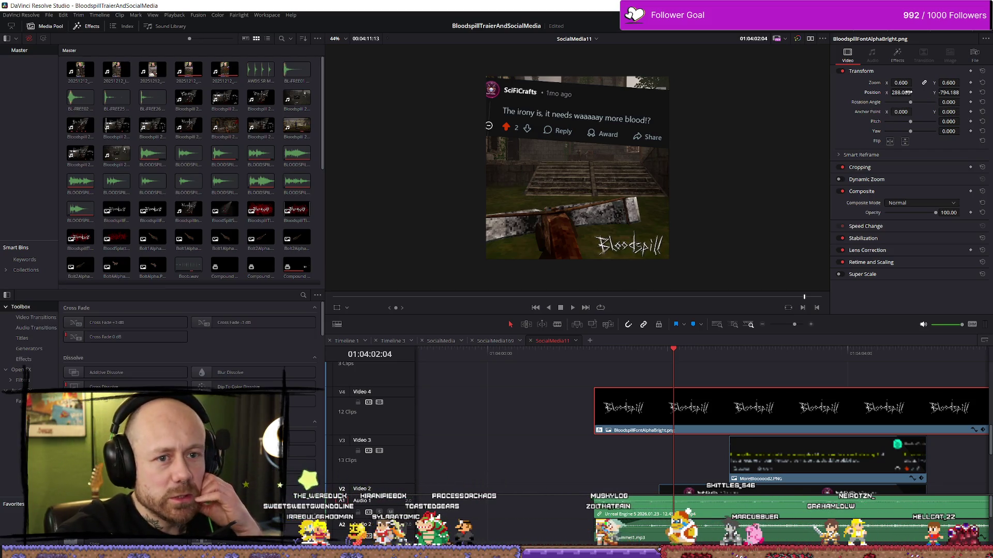
drag(949, 93, 962, 92)
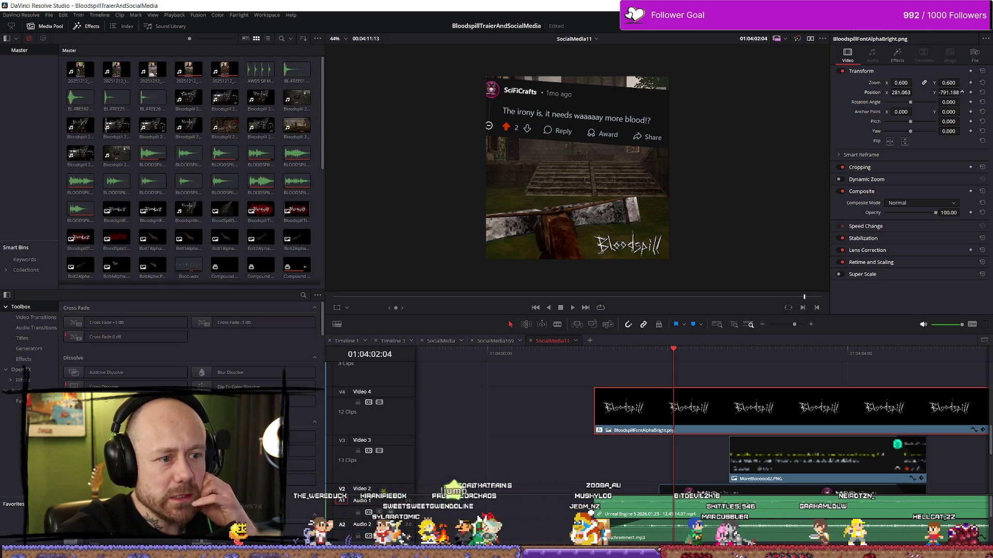
drag(901, 92, 900, 92)
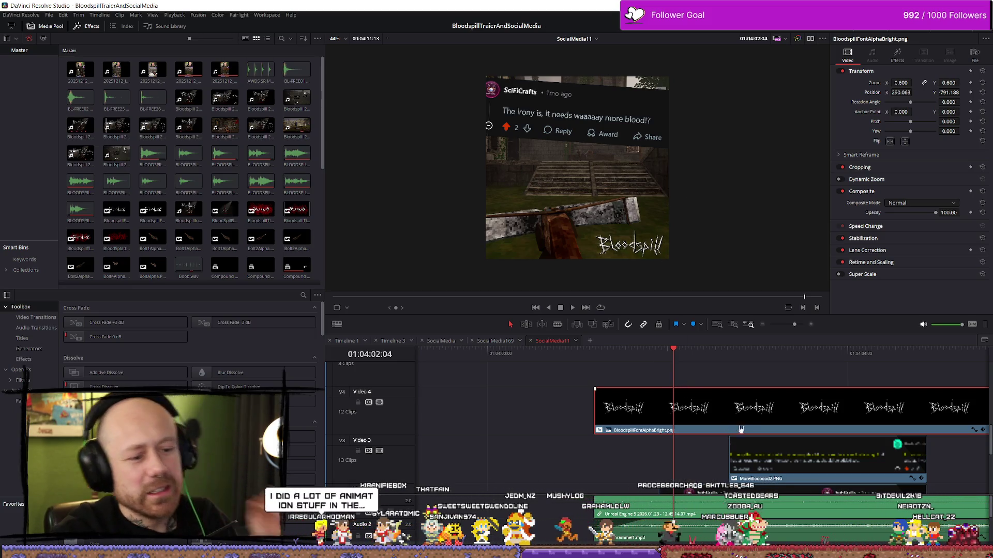
scroll(749, 413, down, 5)
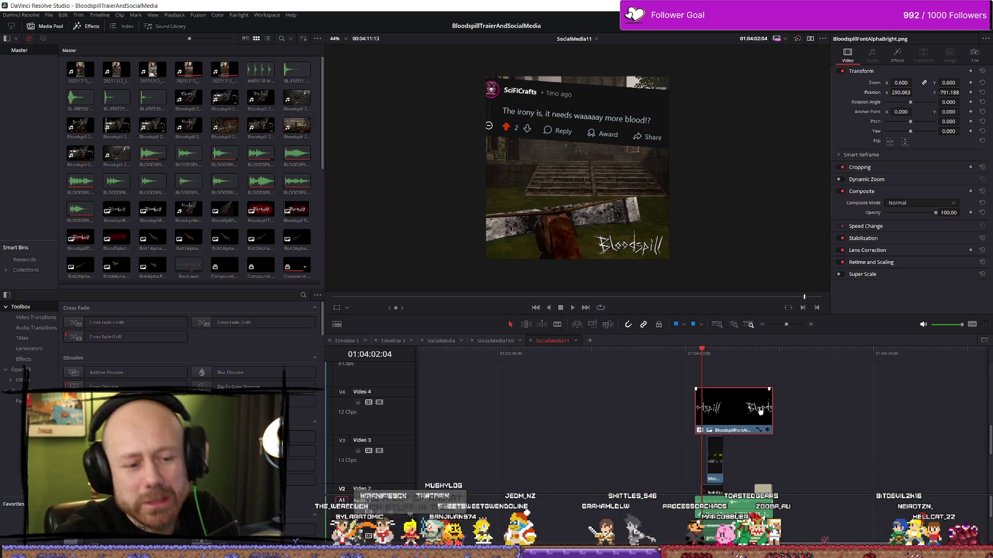
Step: Paste a copy of the Bloodspill logo clip onto a new Video 5 track
click(786, 353)
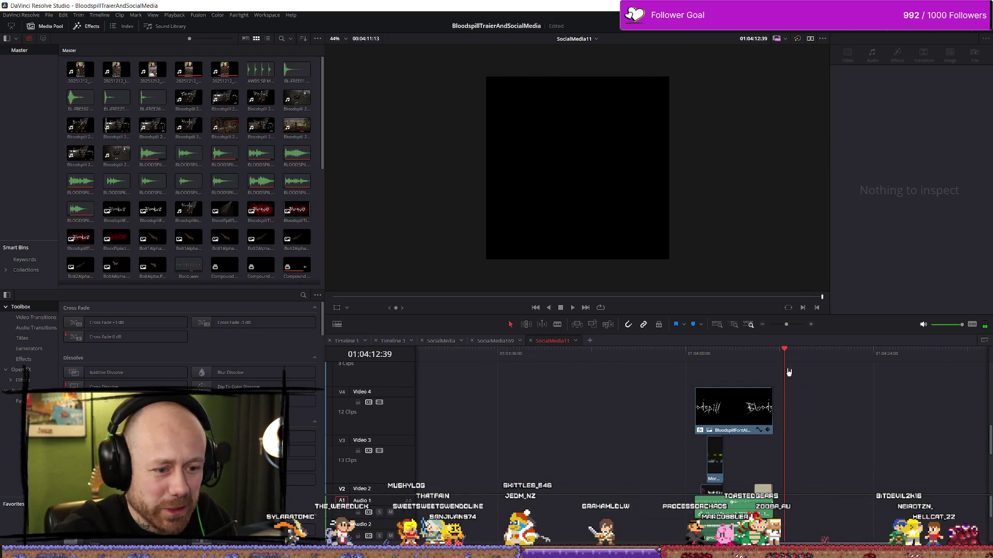
key(ctrl+v)
mouse_move(814, 413)
mouse_down()
mouse_move(766, 380)
mouse_move(718, 379)
mouse_up()
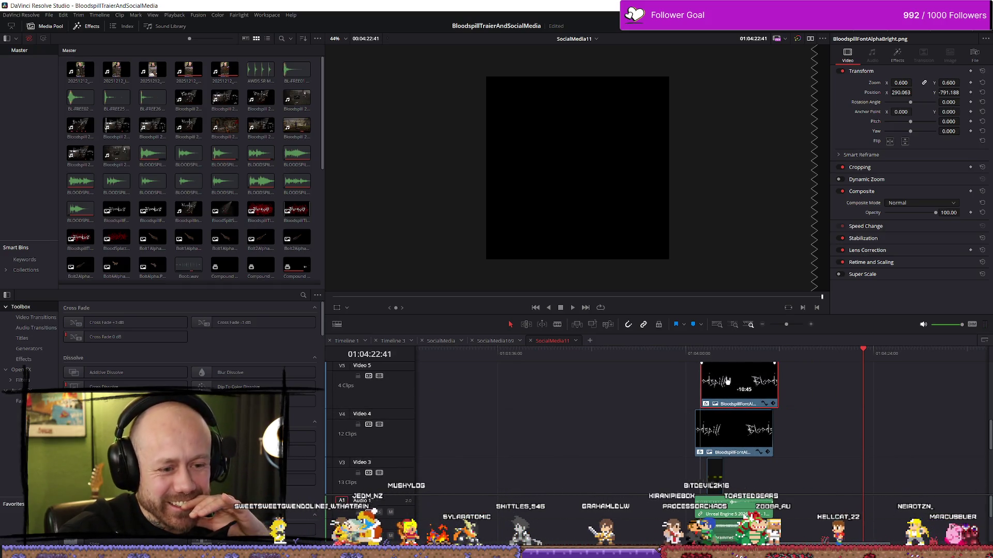
Step: Play back the logo section, then zoom the timeline in around 01:04:02:35
click(694, 354)
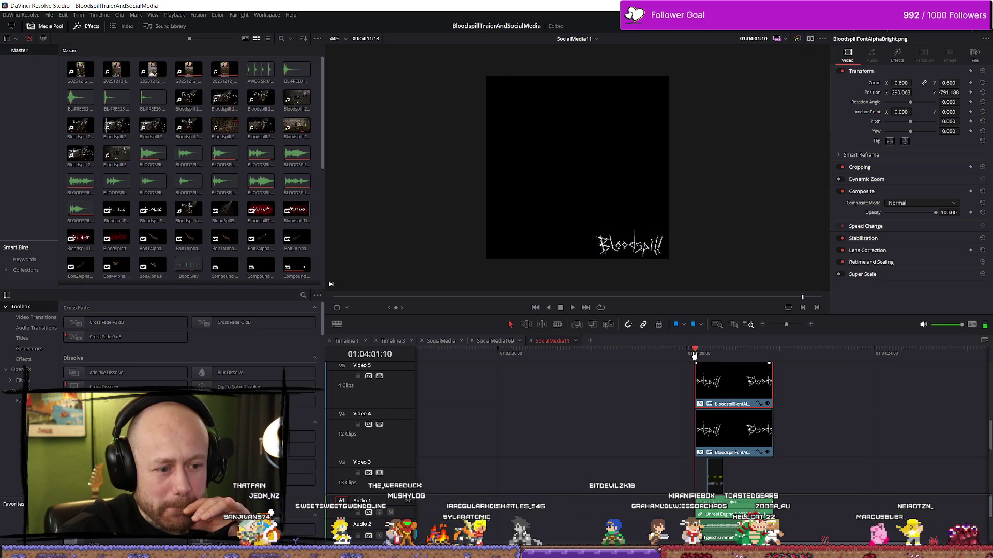
key(space)
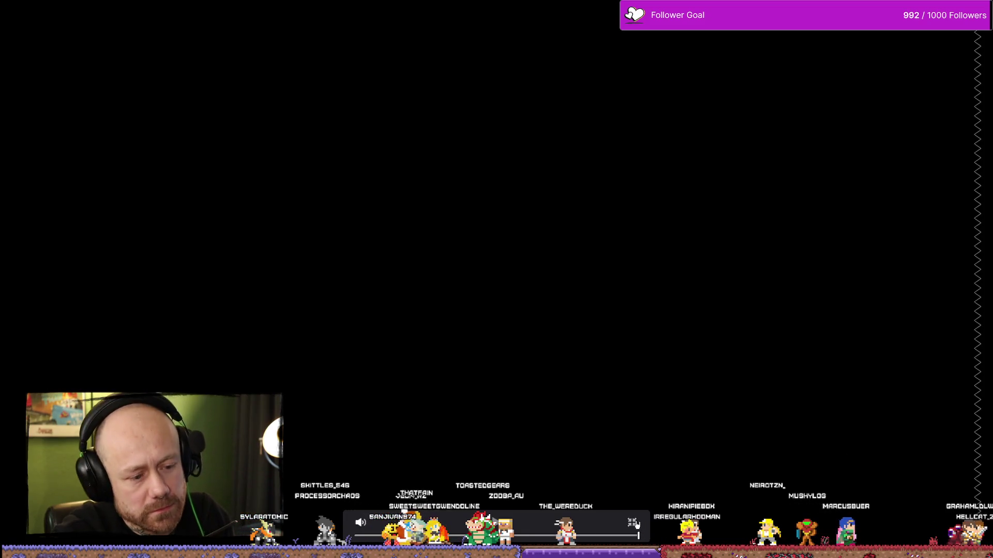
click(633, 523)
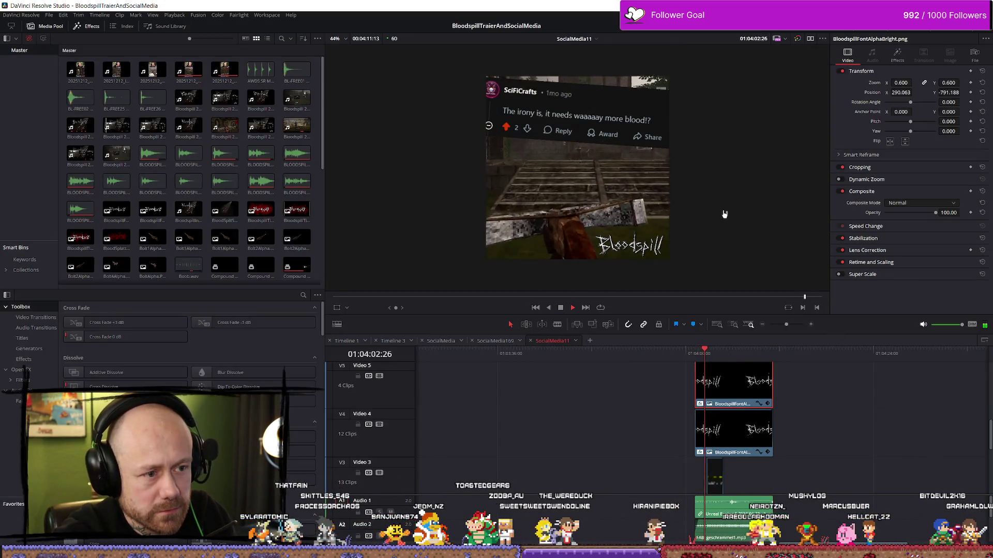
scroll(724, 215, up, 2)
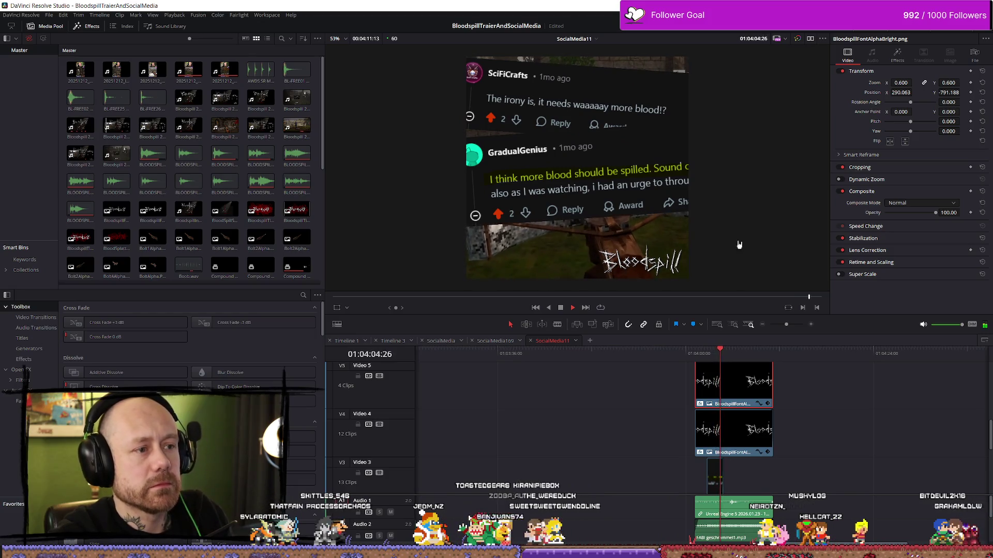
key(space)
scroll(755, 414, up, 3)
scroll(750, 425, down, 5)
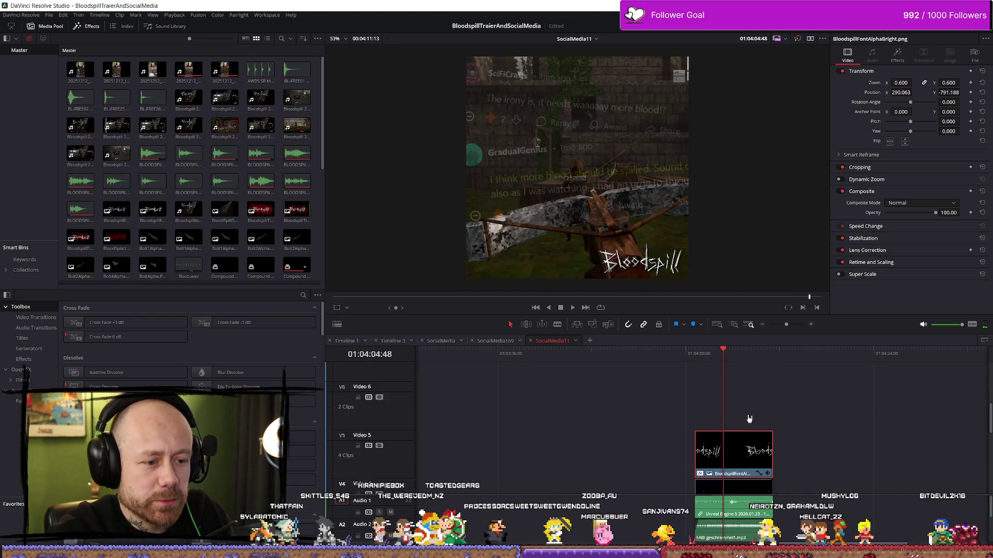
click(709, 352)
key(ctrl+equal)
key(ctrl+equal)
key(ctrl+equal)
key(Left)
key(Left)
key(Left)
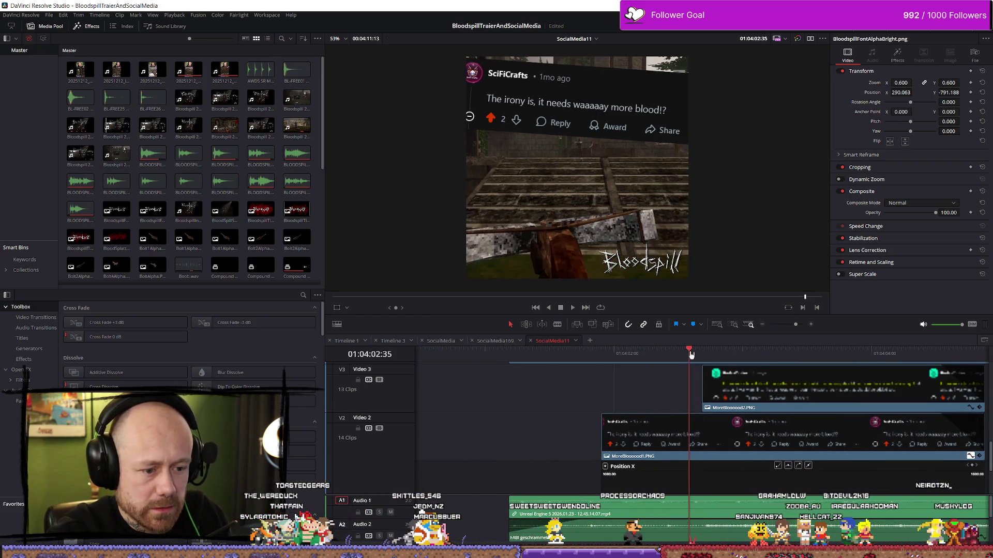
Step: Shrink the SciFiCrafts comment overlay to 0.870 zoom with Position X 30
scroll(693, 378, down, 2)
drag(689, 358, 622, 357)
mouse_move(622, 427)
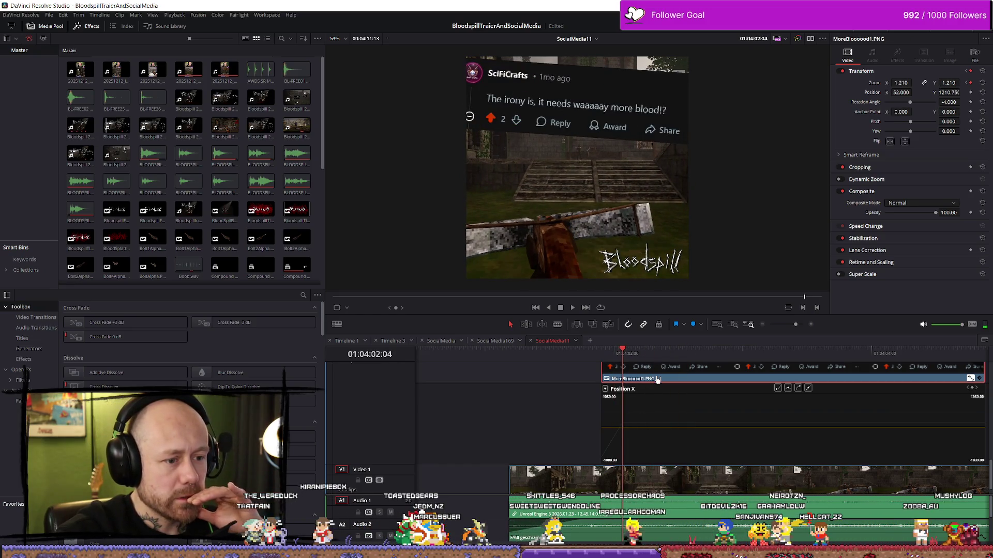
drag(901, 82, 848, 83)
mouse_move(914, 83)
mouse_down()
mouse_move(942, 92)
mouse_move(899, 92)
mouse_up()
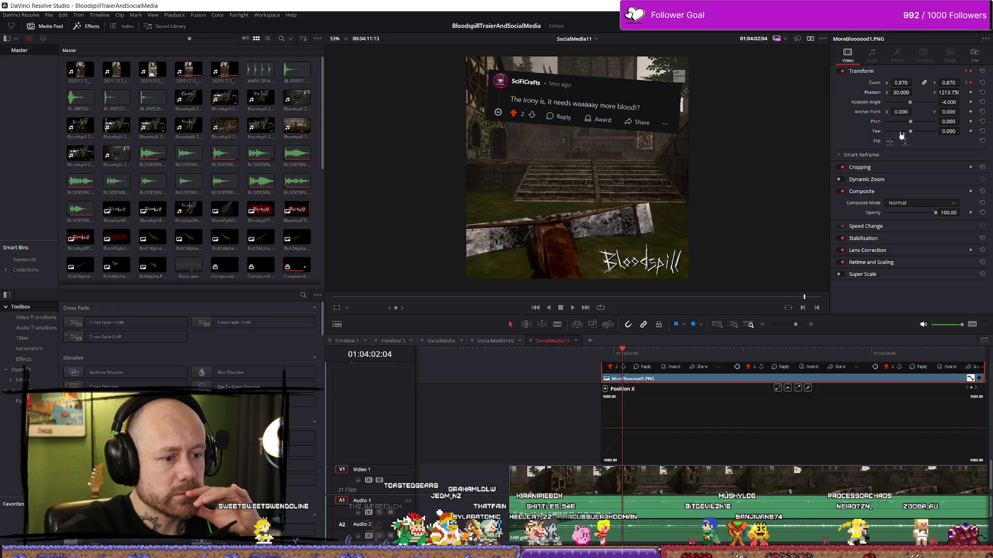
scroll(753, 396, up, 3)
scroll(753, 396, up, 1)
scroll(896, 434, down, 1)
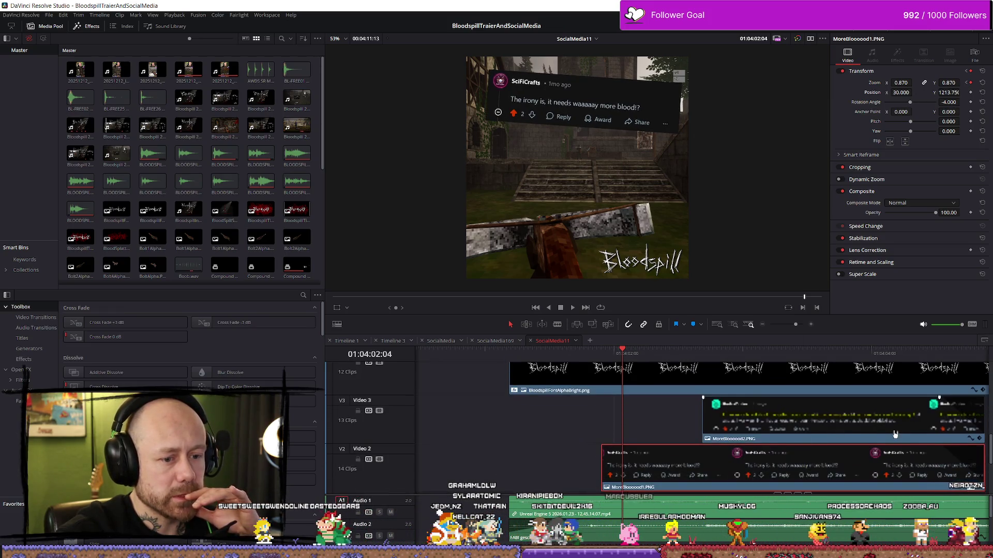
Step: Scale the GradualGenius comment overlay, MoreBlooood2.PNG, to 1.507 zoom at Position X 322
click(969, 440)
click(724, 354)
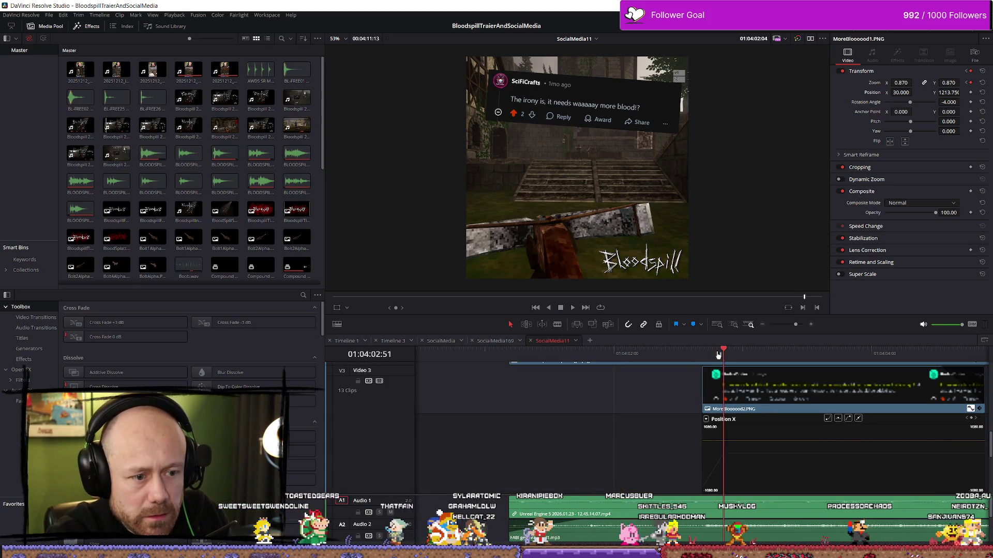
click(762, 402)
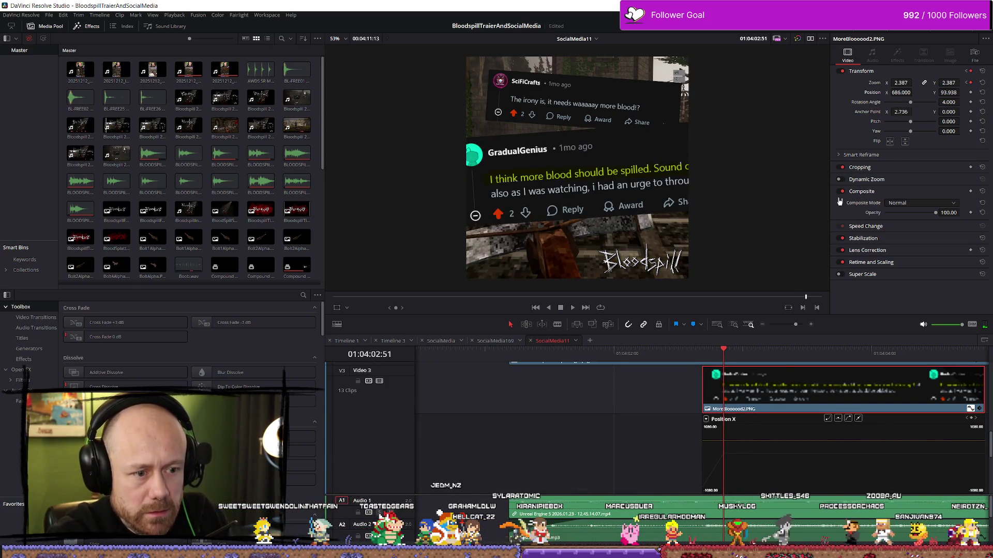
mouse_move(899, 83)
mouse_down()
mouse_move(906, 92)
mouse_move(879, 92)
mouse_move(900, 83)
mouse_move(882, 93)
mouse_move(899, 84)
mouse_move(914, 97)
mouse_move(892, 94)
mouse_move(932, 92)
mouse_move(901, 83)
mouse_move(899, 92)
mouse_move(914, 93)
mouse_up()
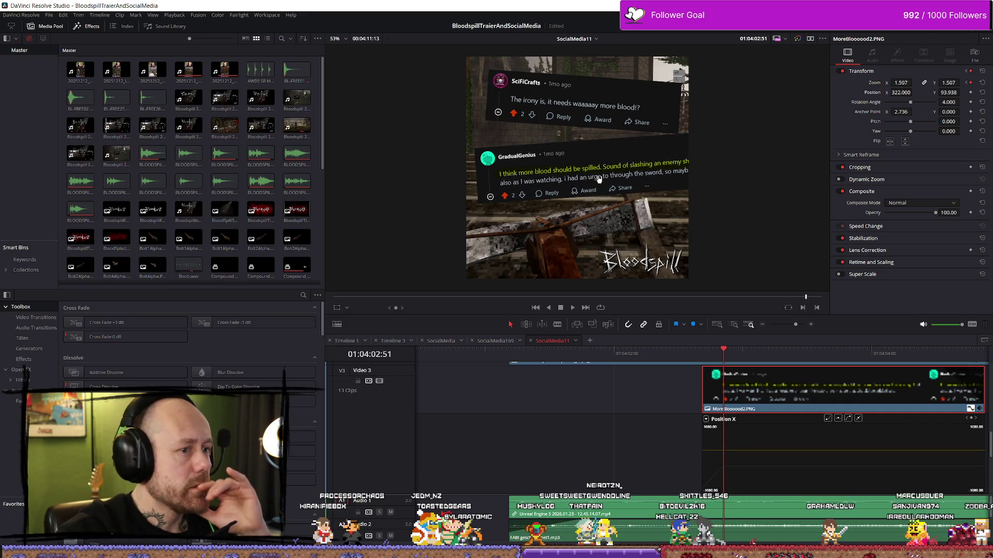
key(q)
key(q)
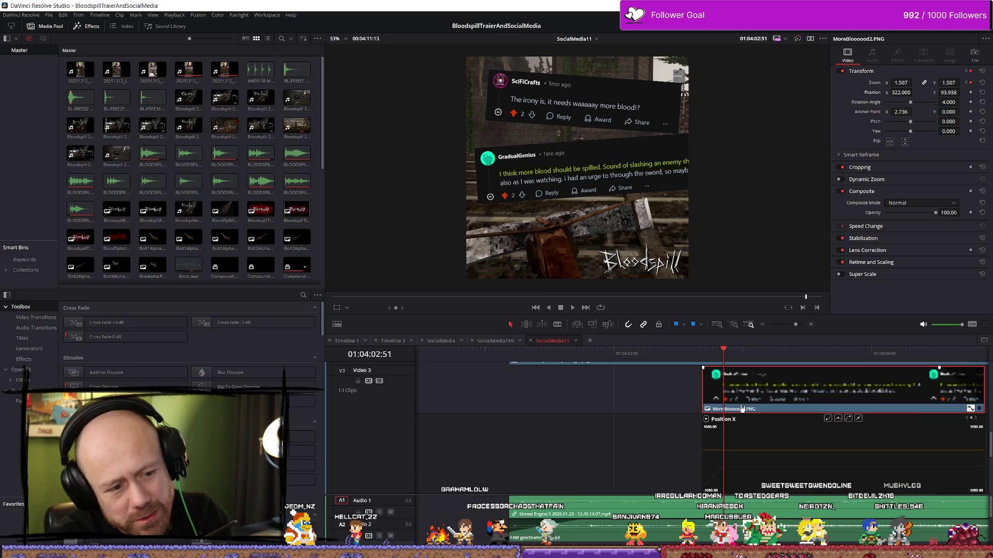
Step: Load the Unreal Engine 5 12.45.14.07.mp4 gameplay recording from the Media Pool into the source viewer
scroll(729, 403, down, 3)
scroll(829, 428, down, 2)
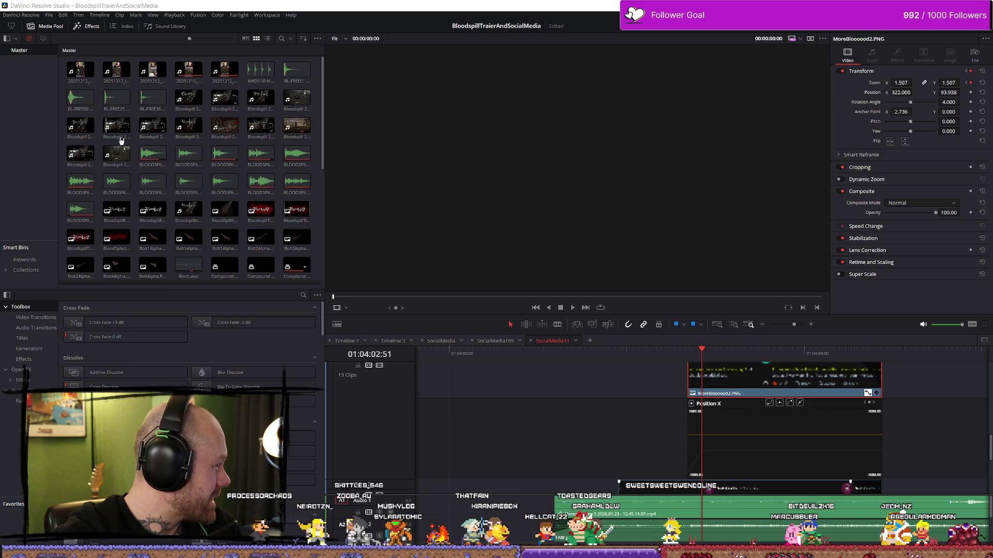
mouse_move(507, 8)
mouse_down()
mouse_move(879, 184)
mouse_move(684, 80)
mouse_move(685, 1)
mouse_up()
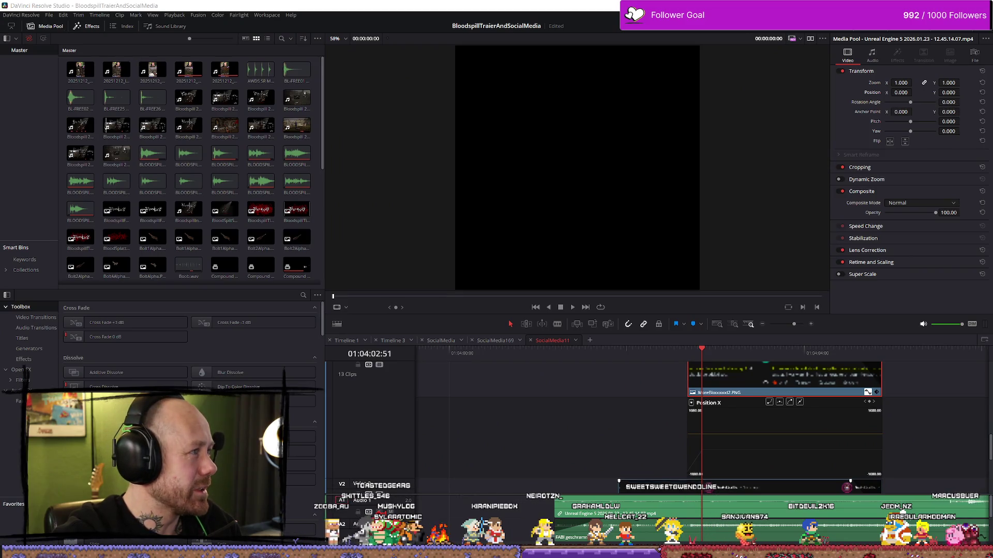
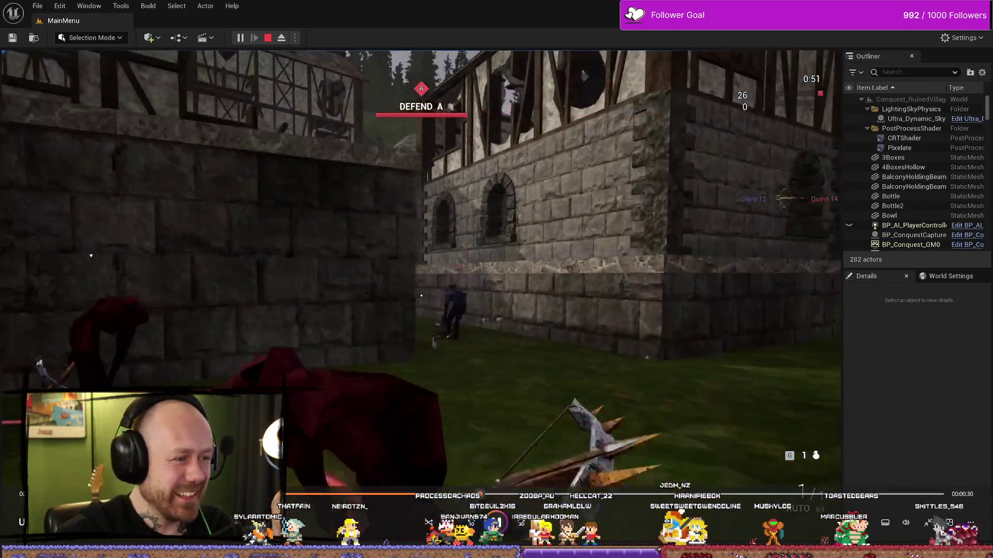
Step: Exit the full-screen gameplay, select the blood overlay clip and play the SocialMedia11 edit
key(alt+F4)
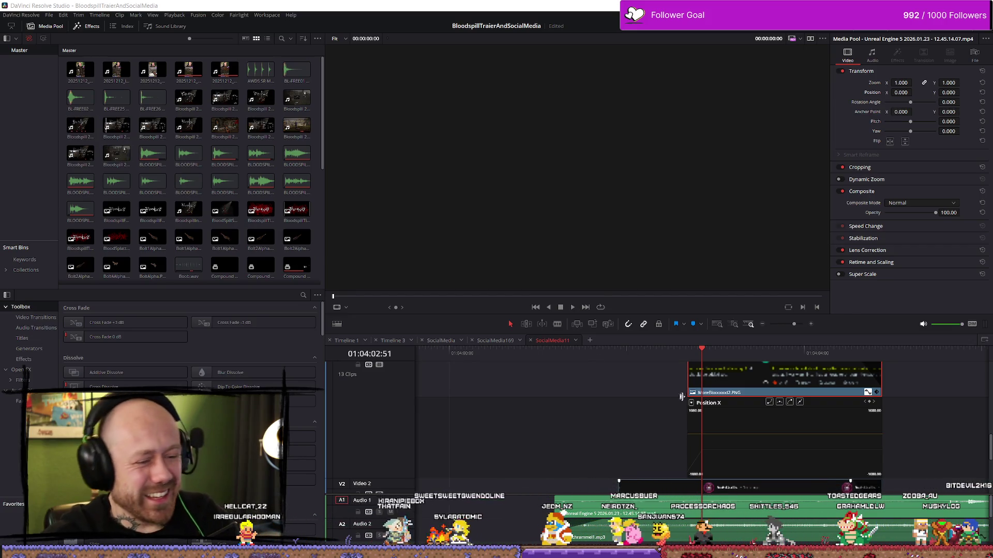
click(671, 372)
key(space)
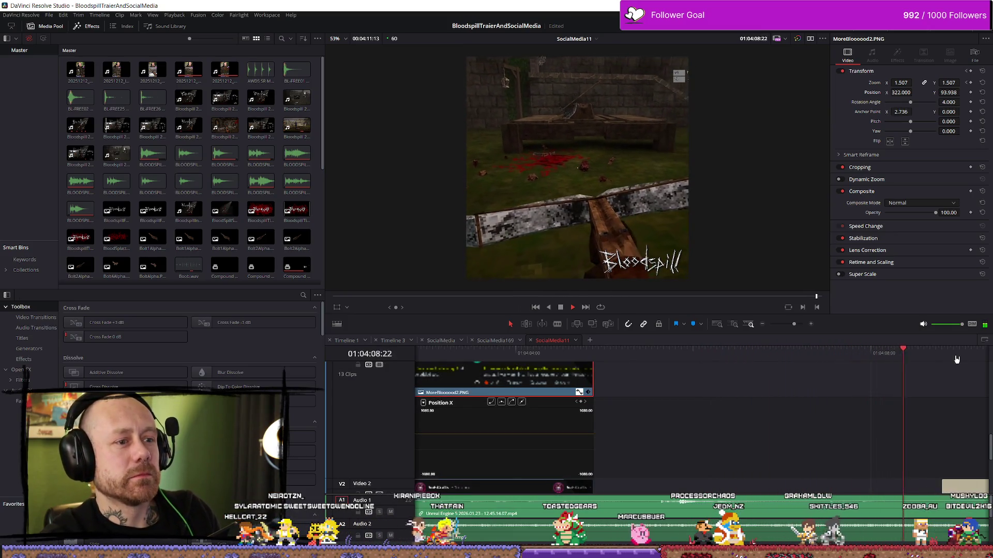
Step: Stop on the LIKE THIS? title and reduce its text size to 0.2
key(space)
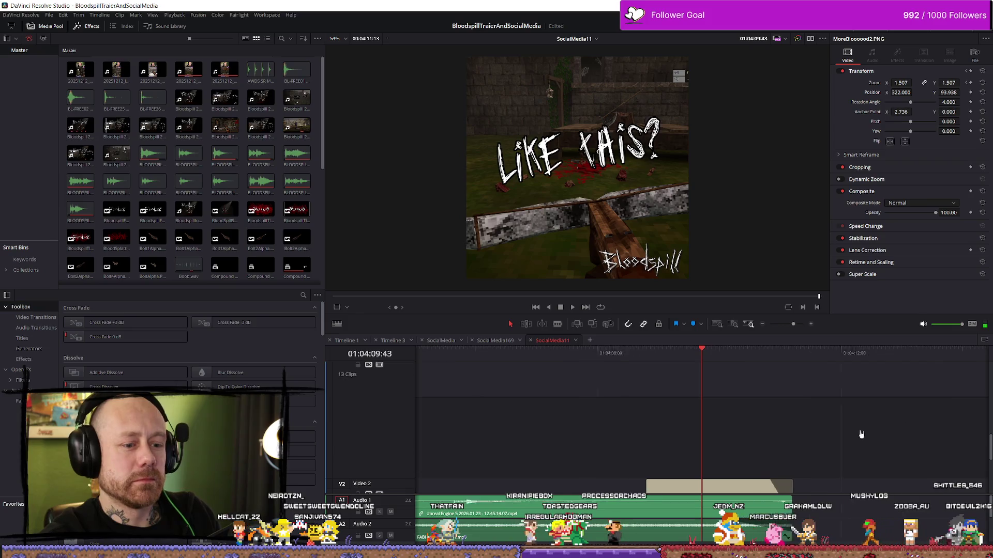
click(738, 452)
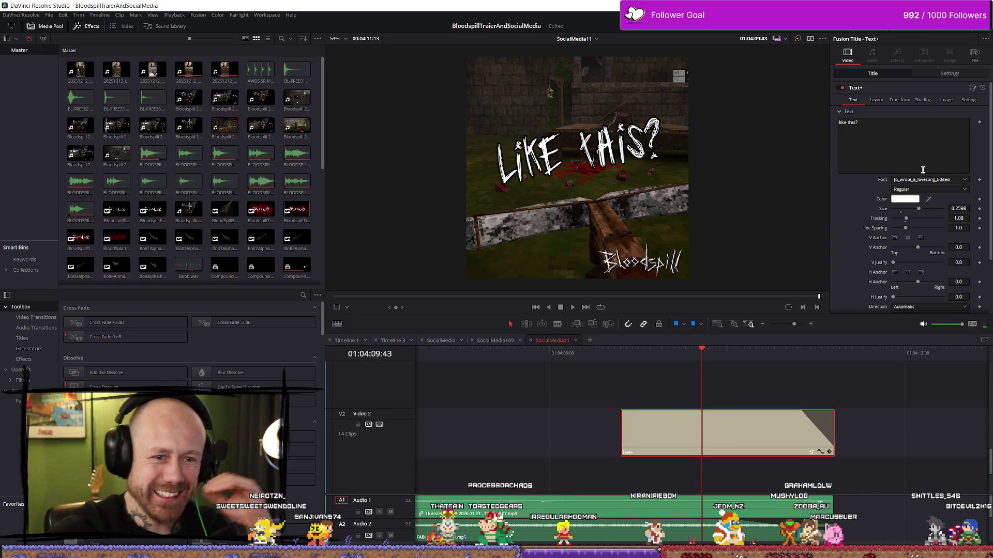
click(959, 208)
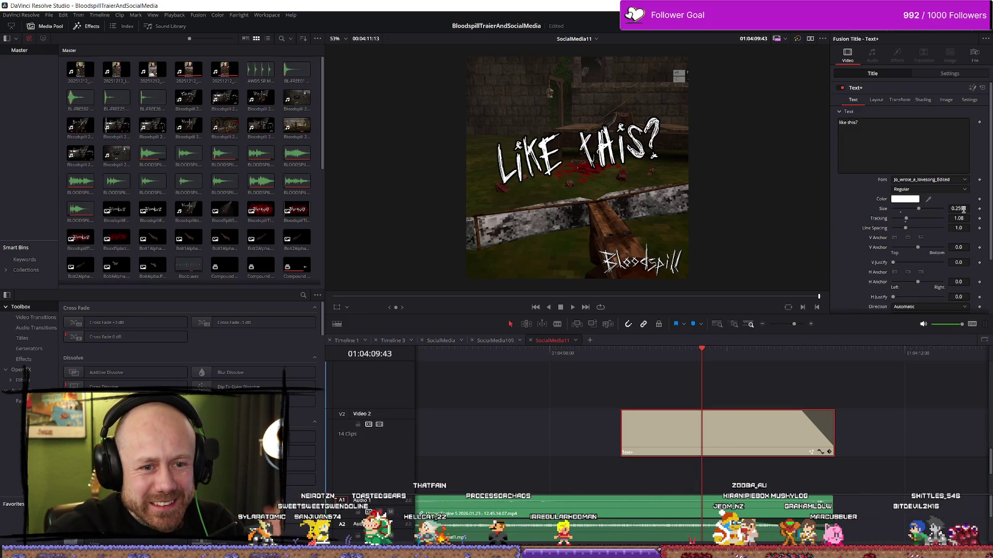
text(0.2)
key(Tab)
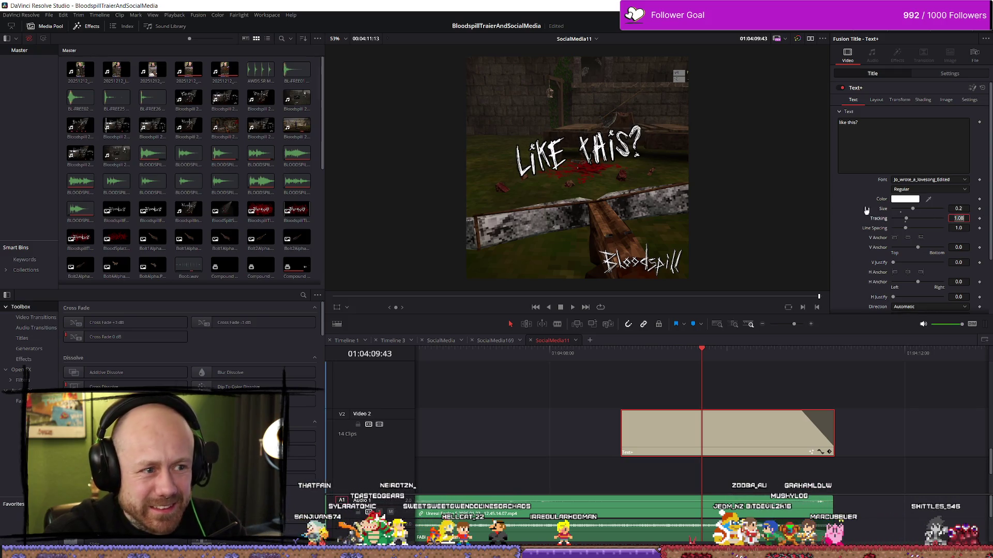
key(q)
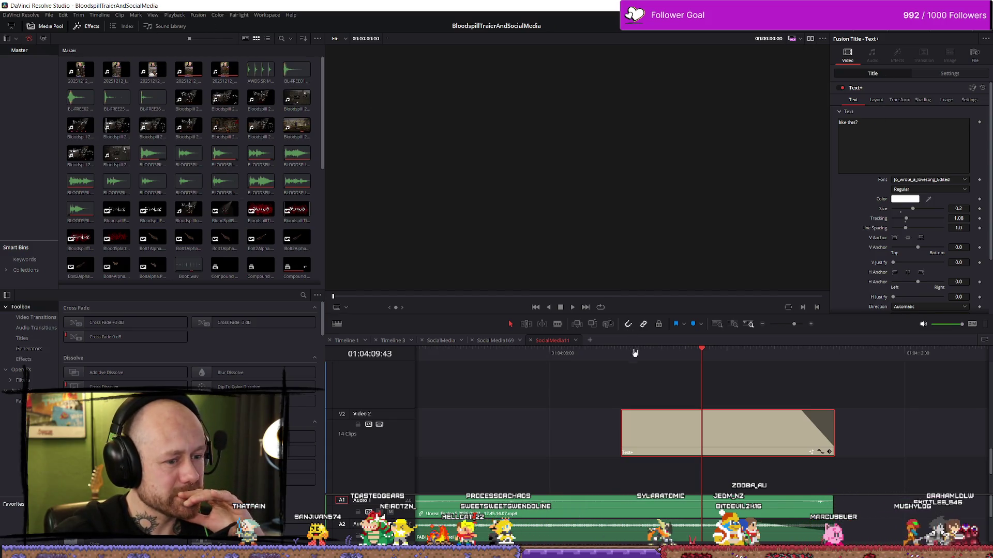
Step: Move the playhead back to the blood overlay and collapse its keyframe lane
click(608, 357)
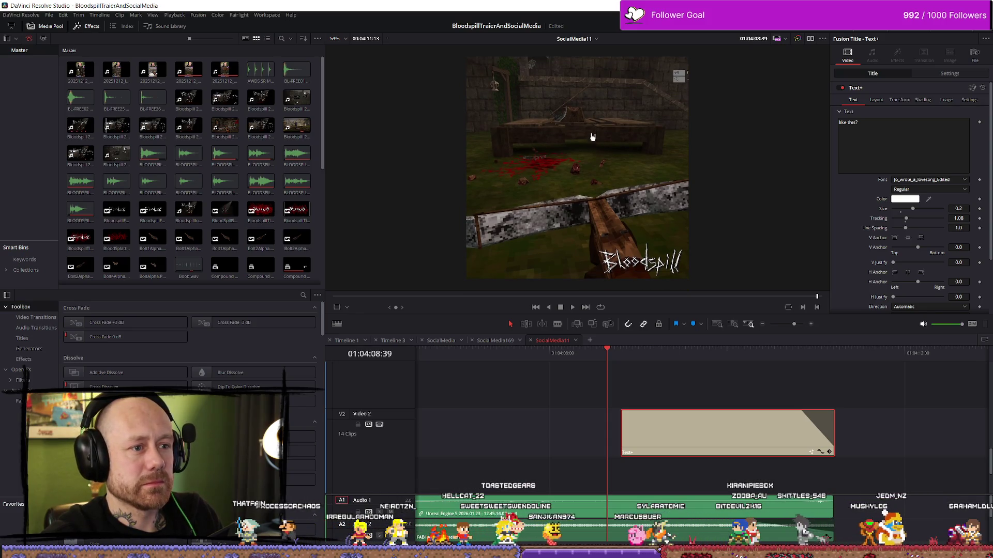
click(471, 385)
scroll(569, 414, down, 3)
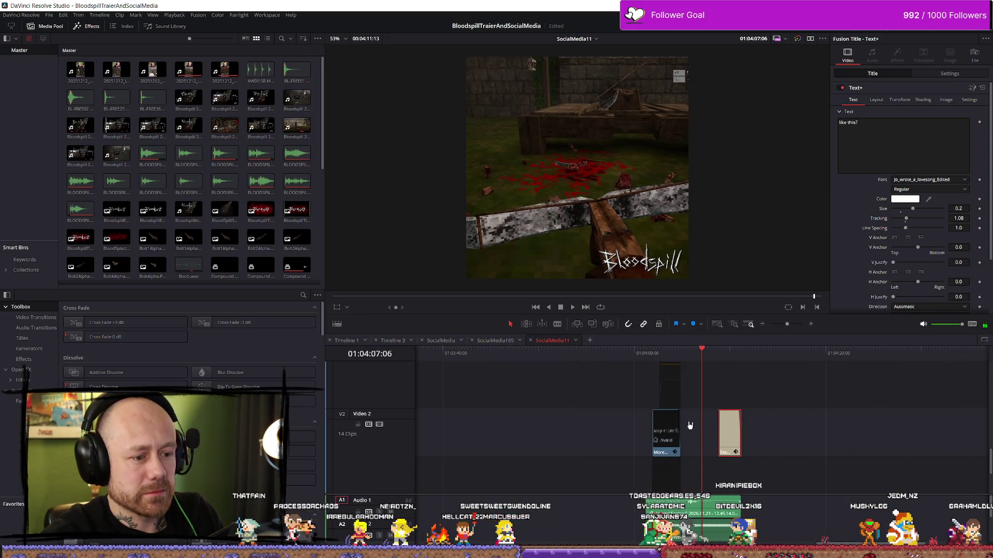
click(629, 452)
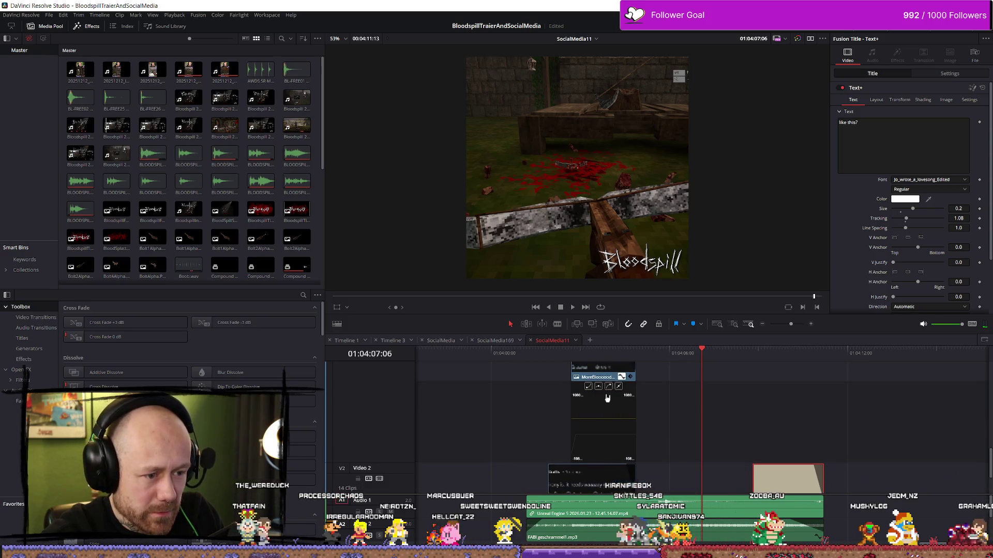
Step: Replay the edit from the clip start, scrub back to the Bloodspill frame, then go to Deliver
key(Up)
key(Up)
key(Up)
key(space)
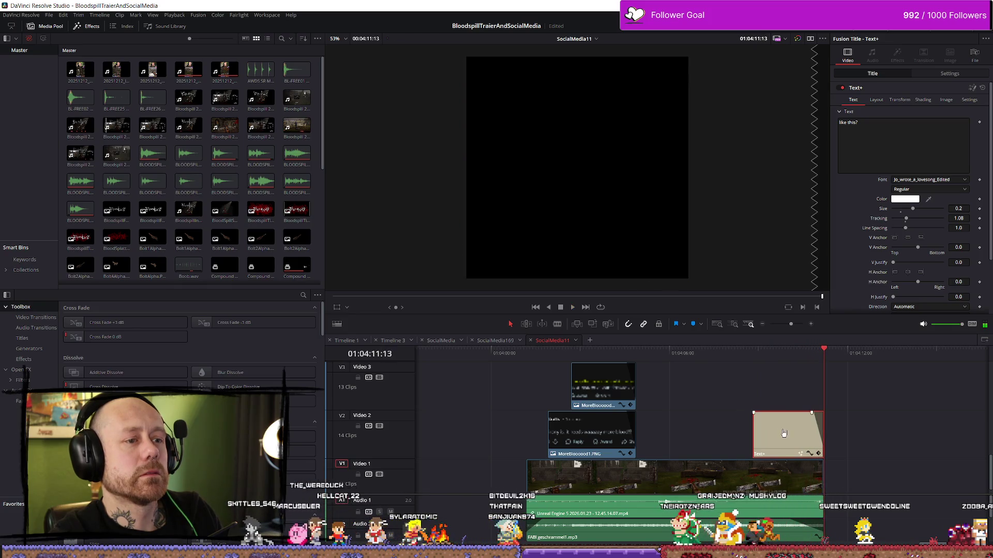
scroll(886, 439, down, 5)
scroll(842, 450, up, 3)
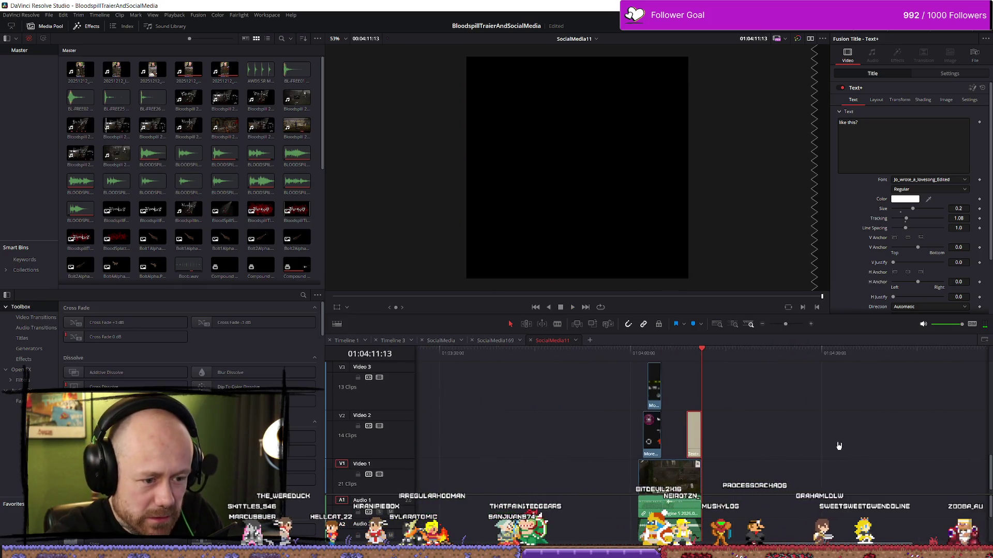
mouse_move(581, 357)
mouse_down()
mouse_move(554, 353)
mouse_move(724, 356)
mouse_move(701, 357)
mouse_up()
scroll(786, 407, up, 8)
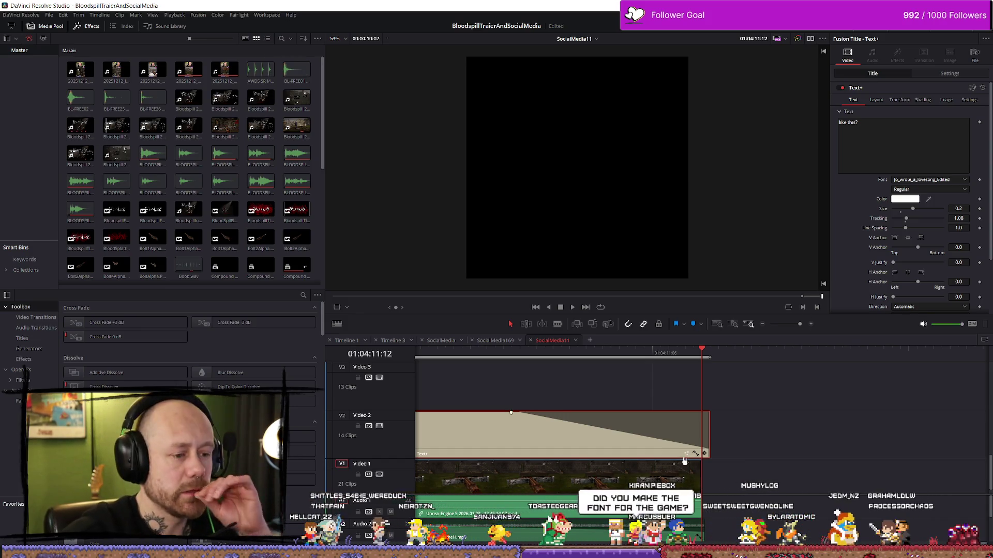
scroll(562, 440, down, 1)
key(shift+8)
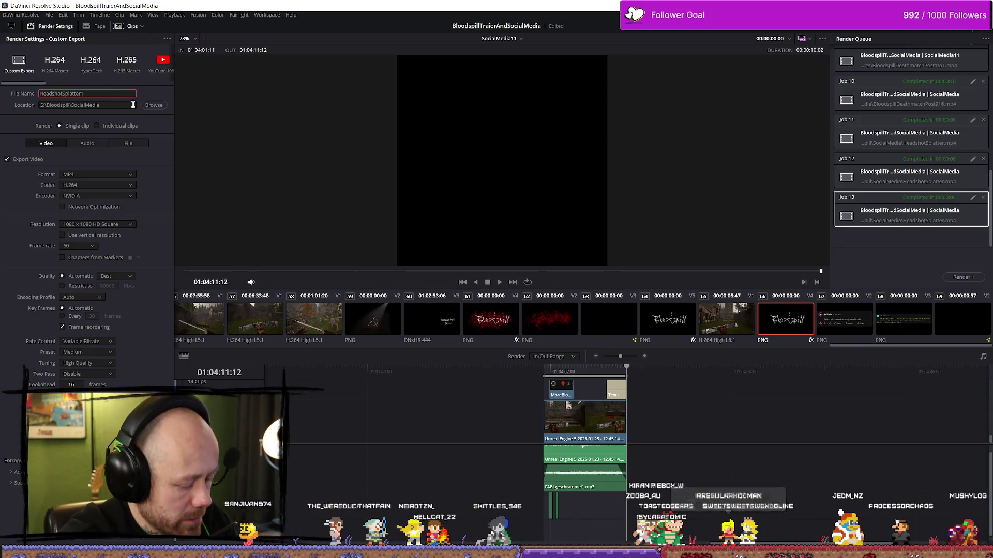
Step: Render the 1080x1080 MP4 as HeadshotSplatter1_1, then switch to the browser
key(BackSpace)
key(BackSpace)
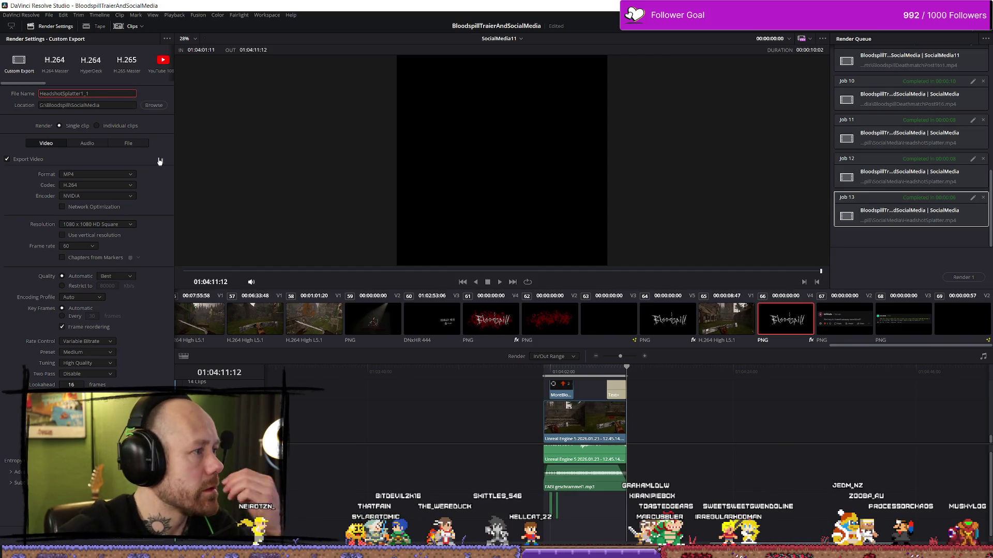
key(Return)
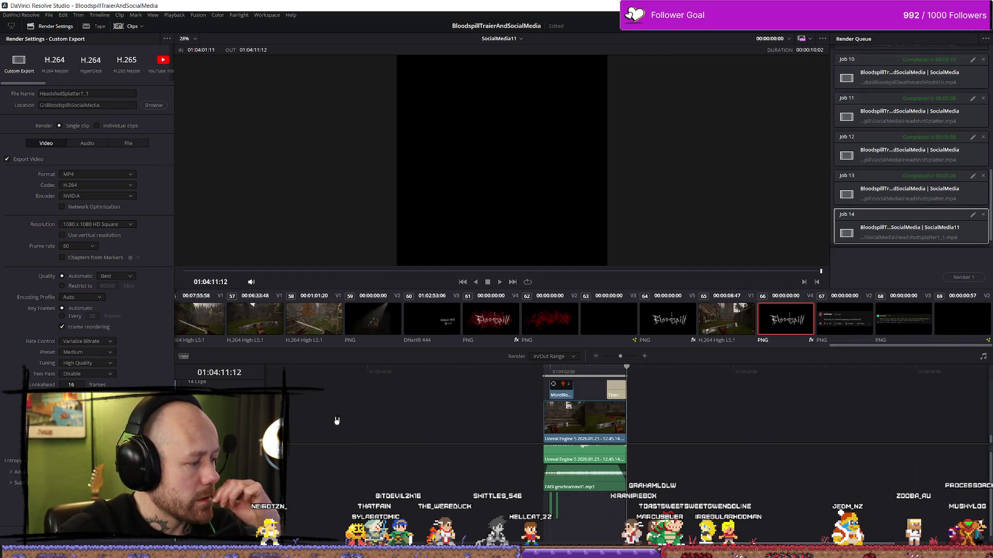
click(963, 277)
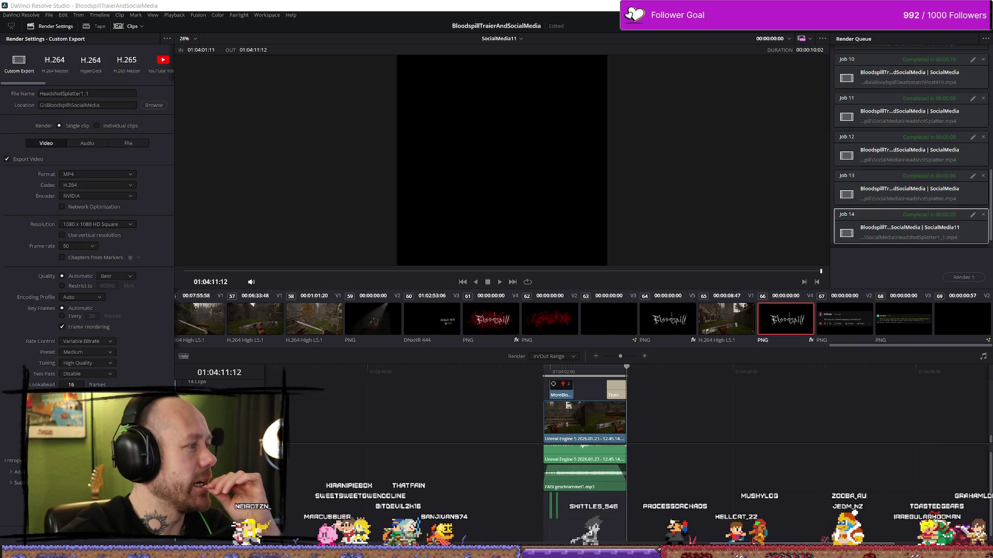
key(alt+Tab)
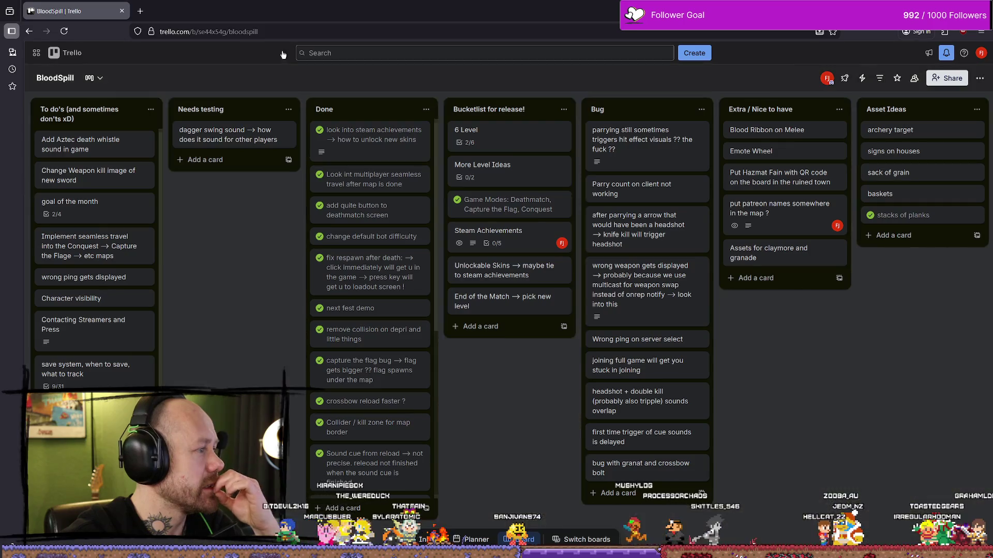
Step: Search the web for 'joe wrote a love song font' and open the DaFont result
key(ctrl+t)
text(jo)
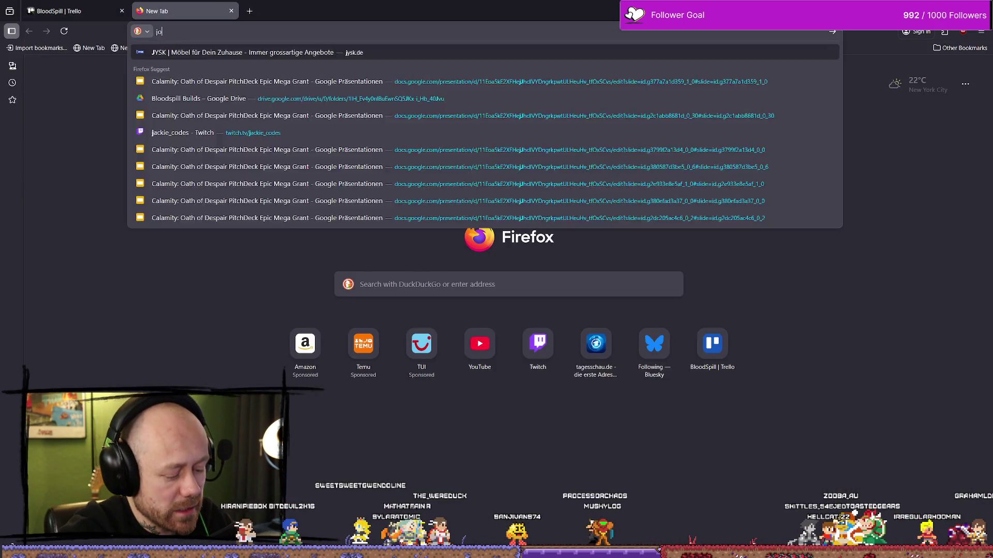
text(e wrote a love letter)
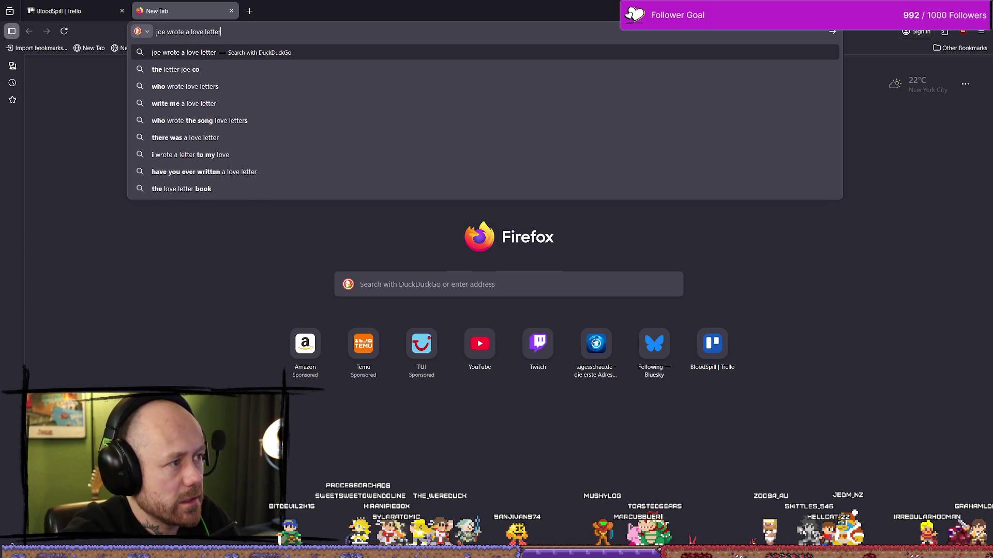
key(Return)
click(284, 30)
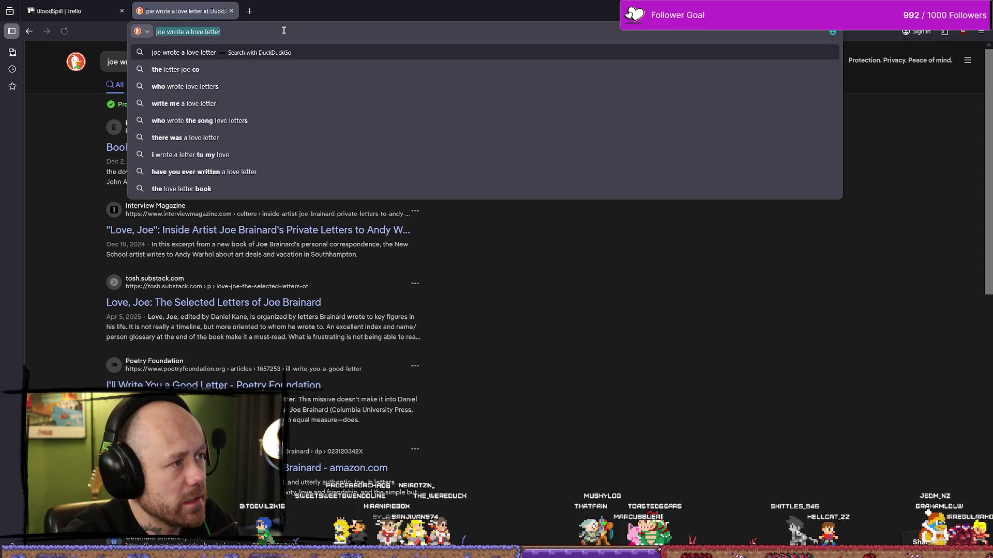
click(253, 25)
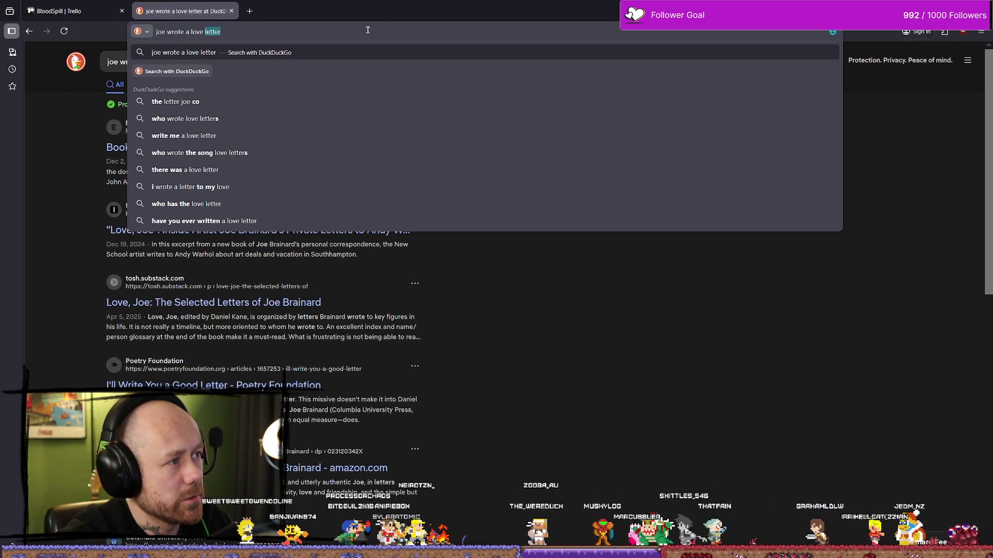
text(song font)
key(Return)
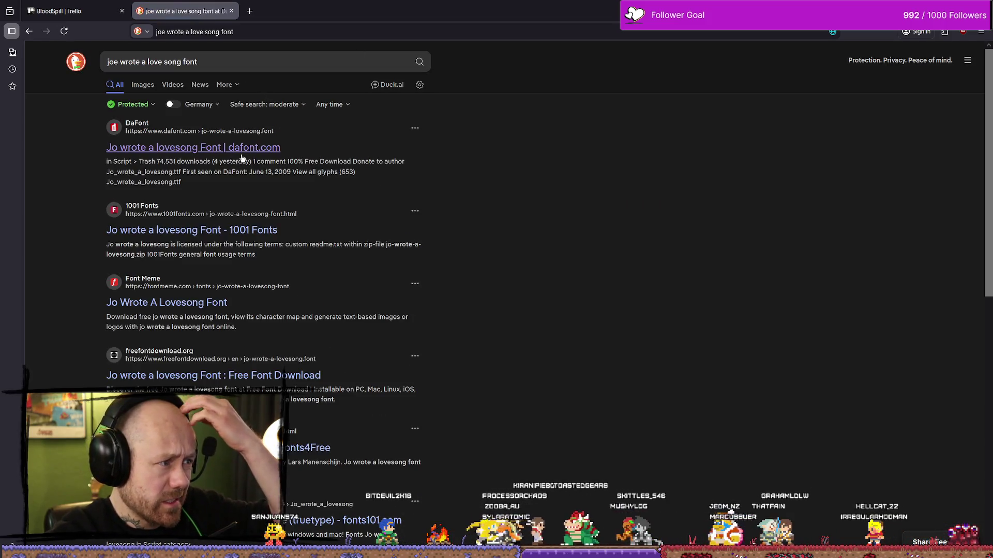
click(242, 150)
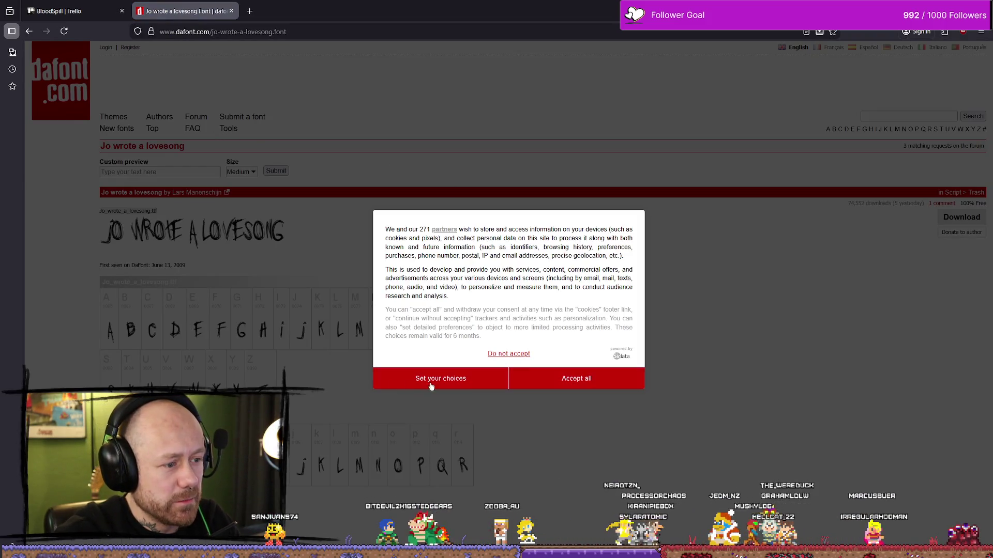
Step: Reject optional cookies on DaFont and start scrolling through the font's glyph tables
click(456, 380)
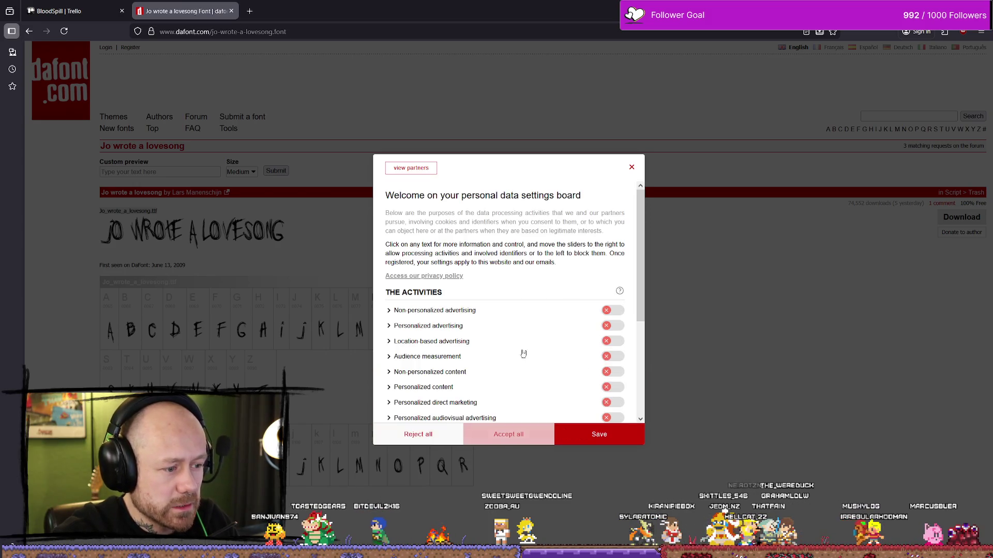
click(418, 434)
scroll(620, 321, down, 4)
scroll(617, 323, up, 2)
scroll(319, 243, up, 1)
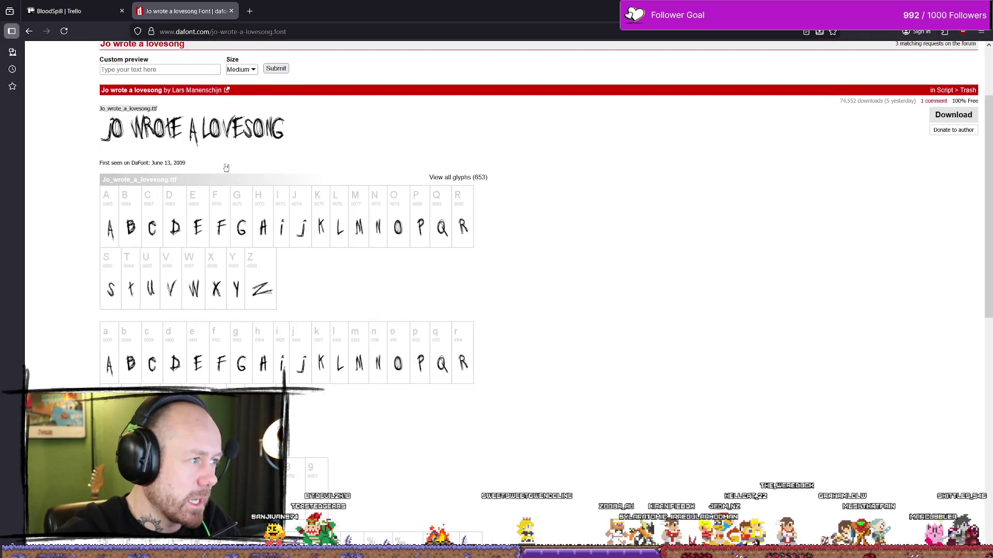
scroll(483, 217, down, 8)
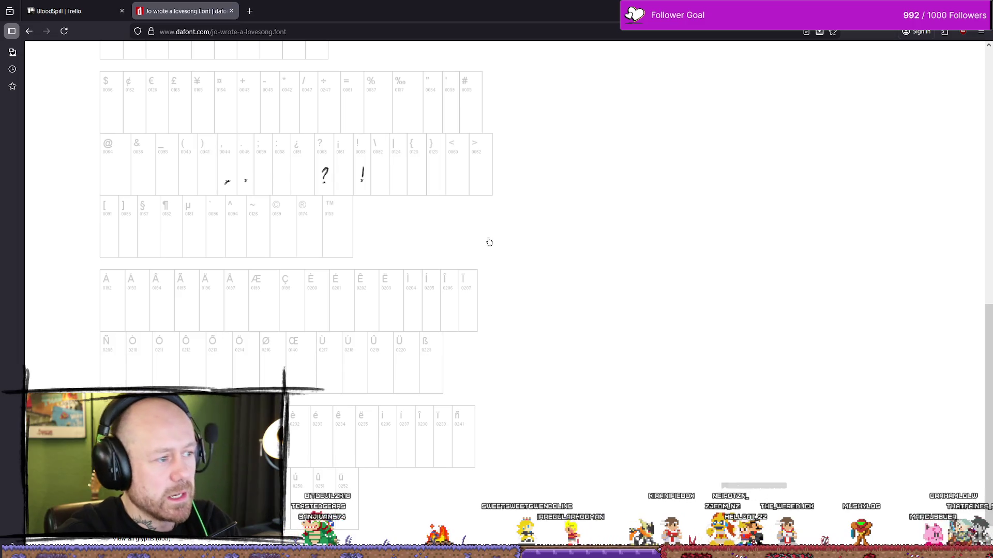
Step: Finish reviewing the Jo wrote a lovesong glyphs and close the DaFont tab
scroll(496, 248, up, 2)
scroll(510, 289, up, 1)
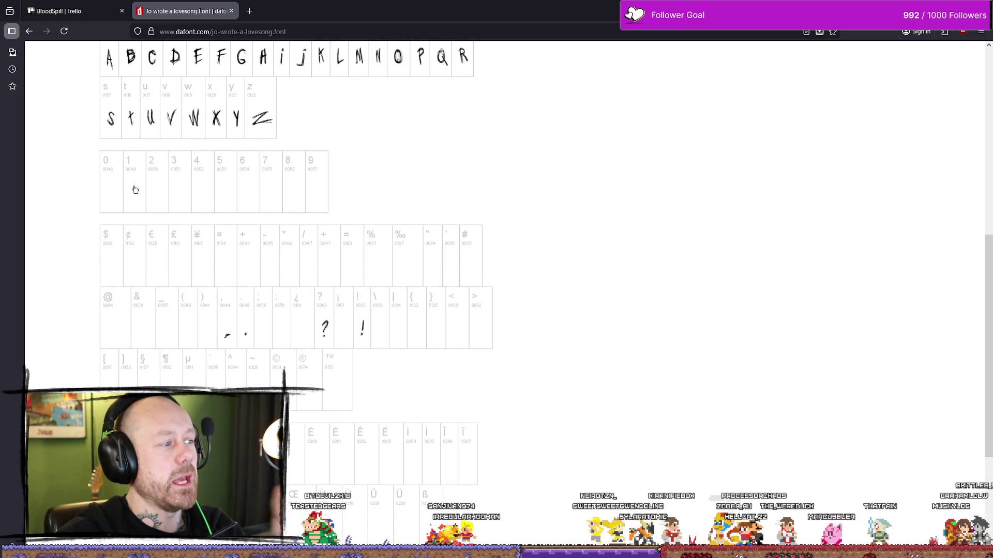
scroll(430, 186, down, 1)
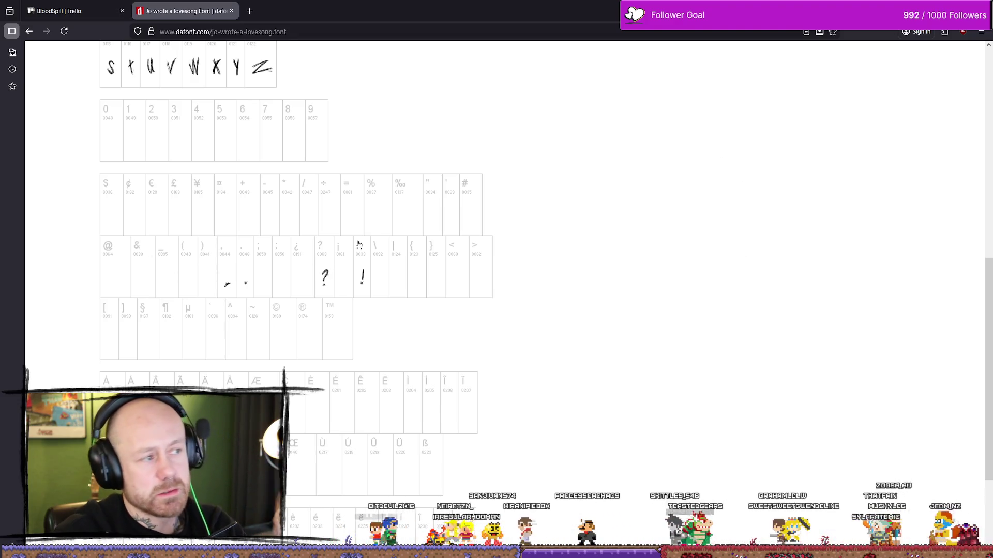
scroll(360, 243, up, 4)
scroll(422, 237, down, 3)
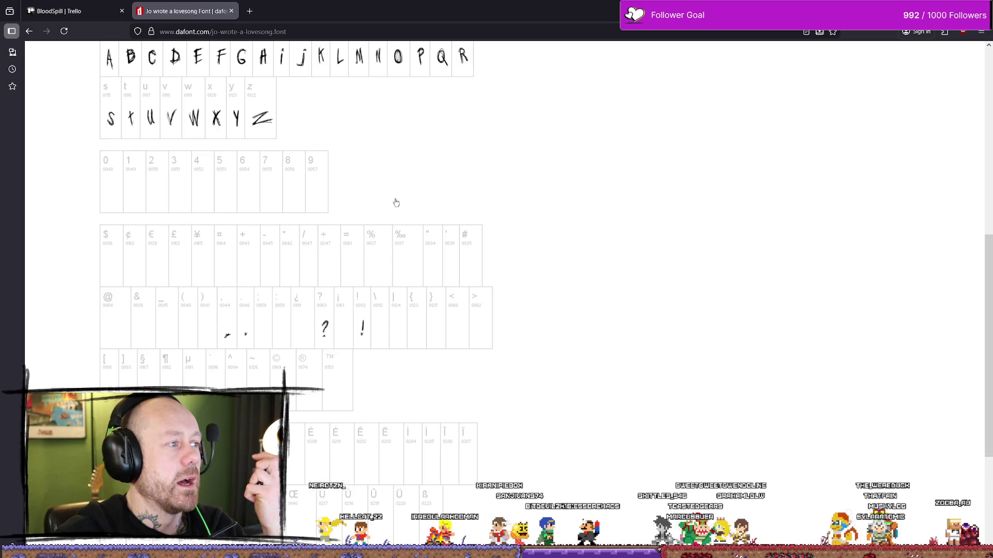
scroll(318, 157, up, 2)
scroll(497, 241, down, 3)
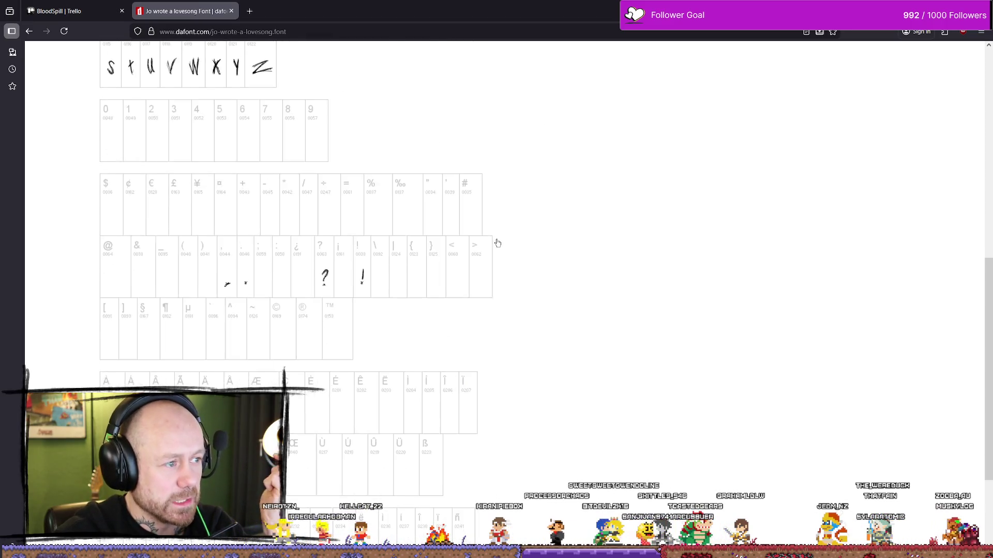
scroll(526, 215, up, 7)
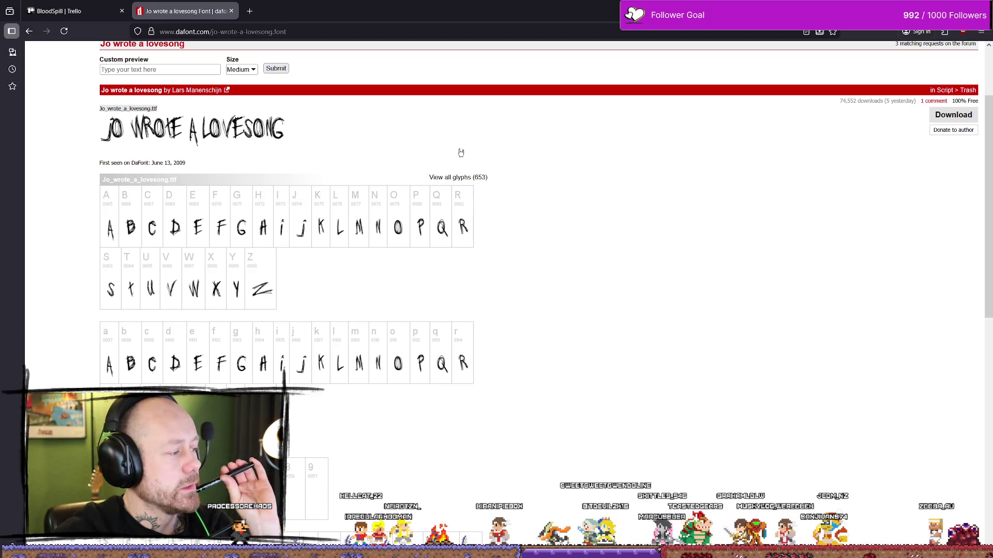
scroll(460, 151, up, 2)
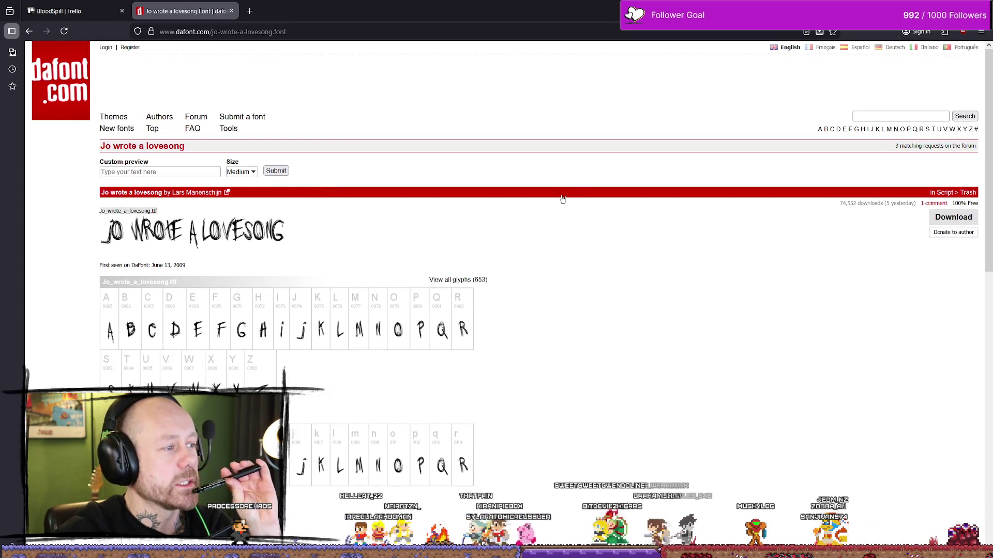
scroll(443, 246, down, 7)
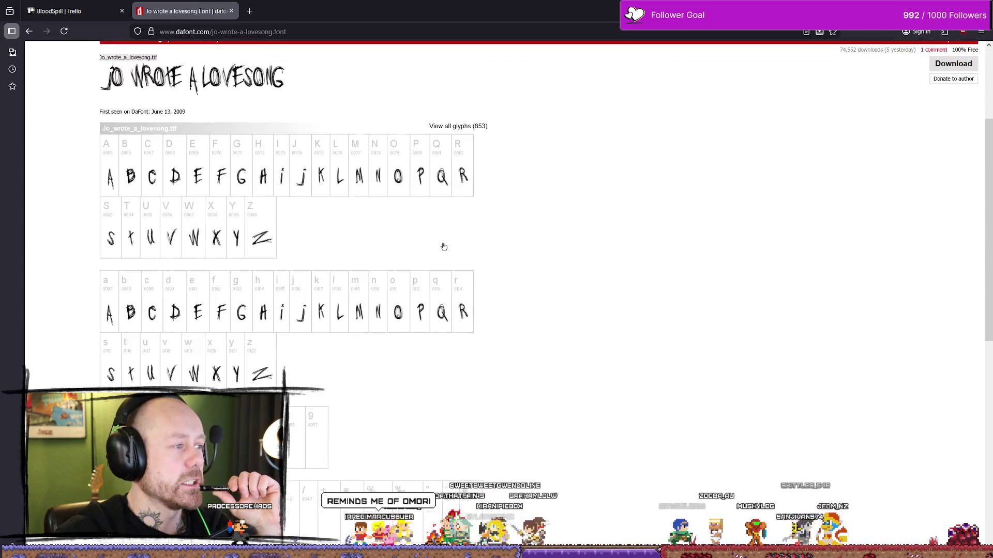
click(231, 11)
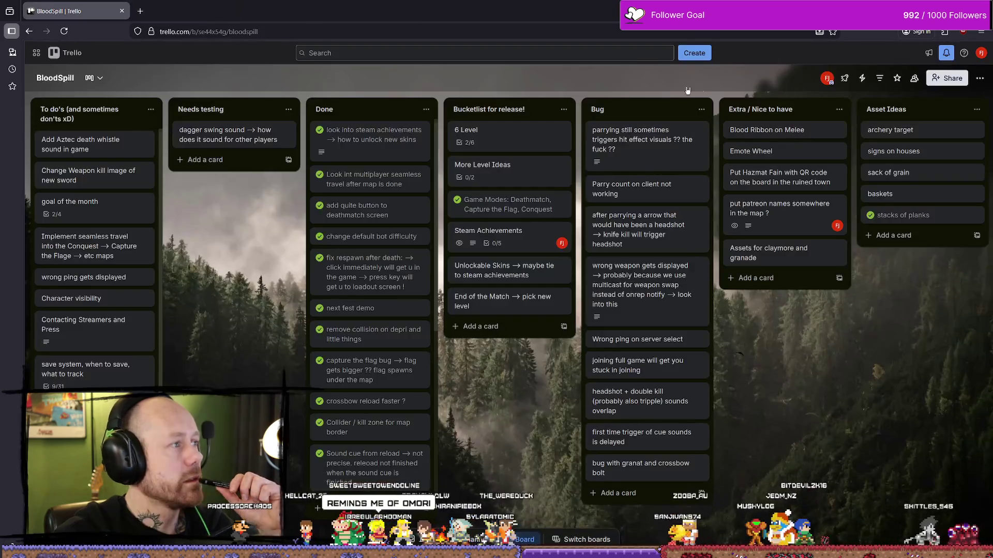
Step: Check Resolve's render page, then search 'omori' in a new browser tab
key(alt+Tab)
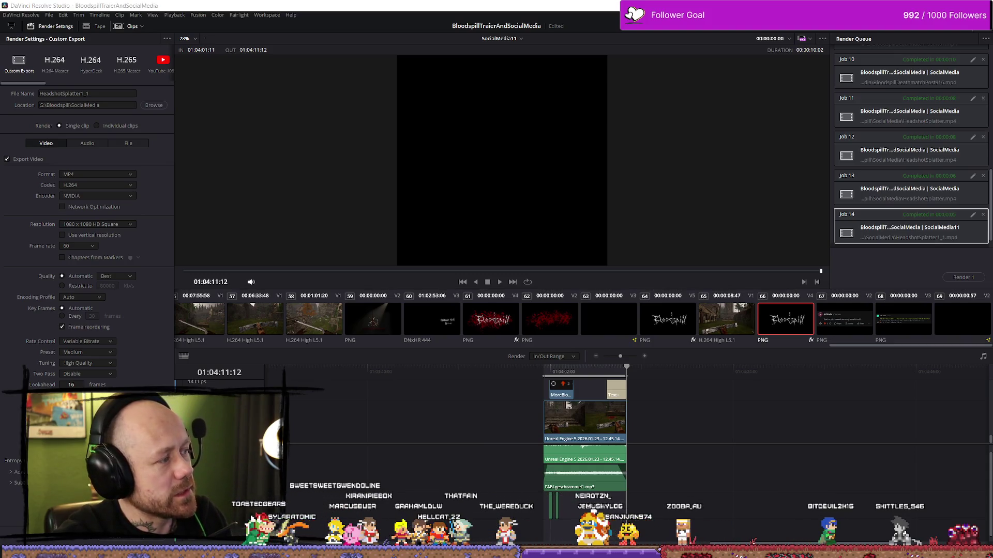
key(alt+Tab)
click(140, 11)
text(omori)
key(Return)
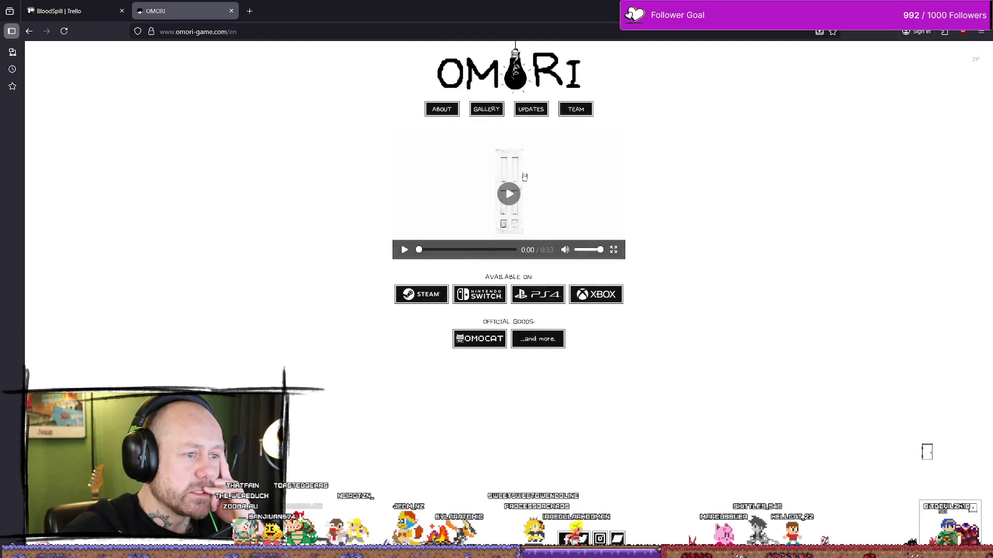
Step: Browse the OMORI site's About, Gallery and Updates pages, then return to DaVinci Resolve
click(442, 108)
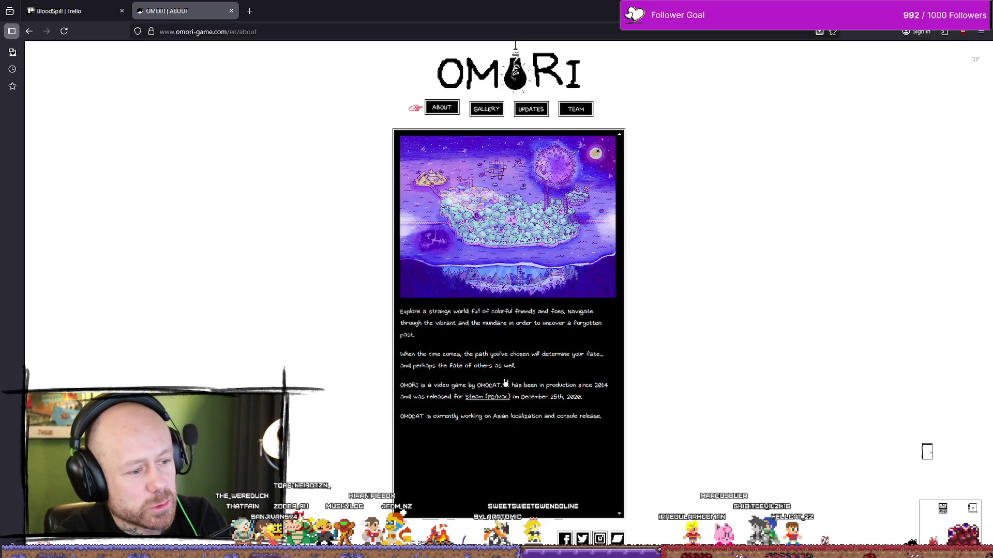
double_click(481, 354)
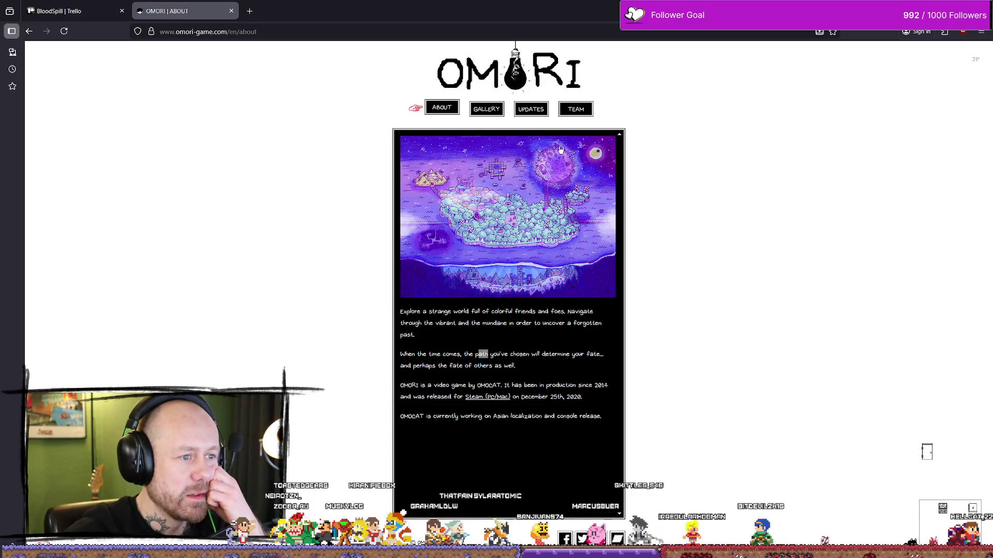
click(486, 109)
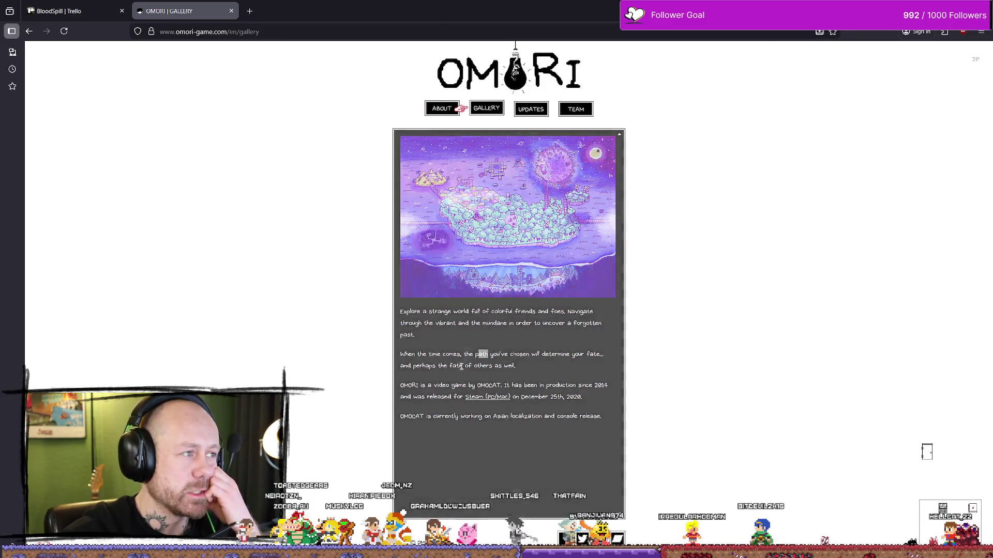
click(531, 109)
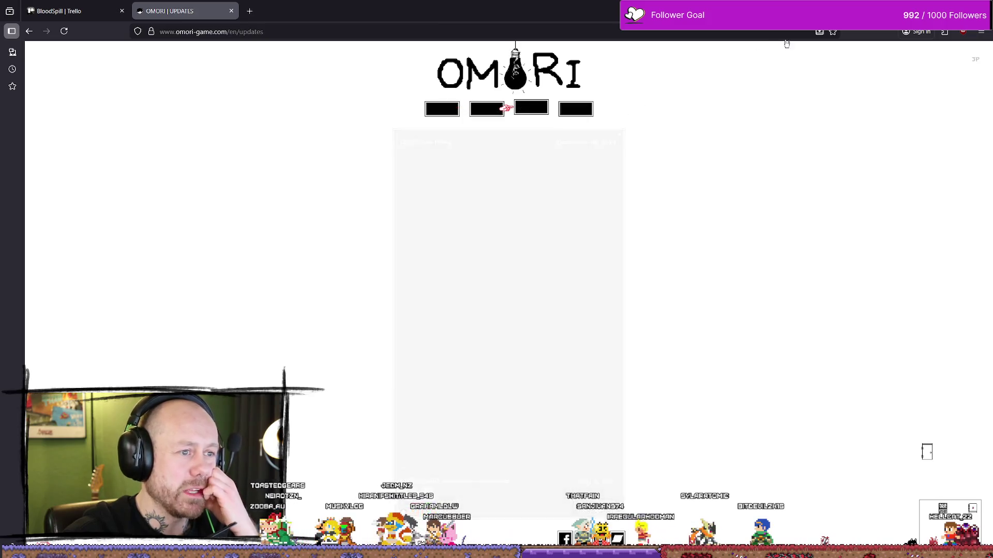
click(441, 108)
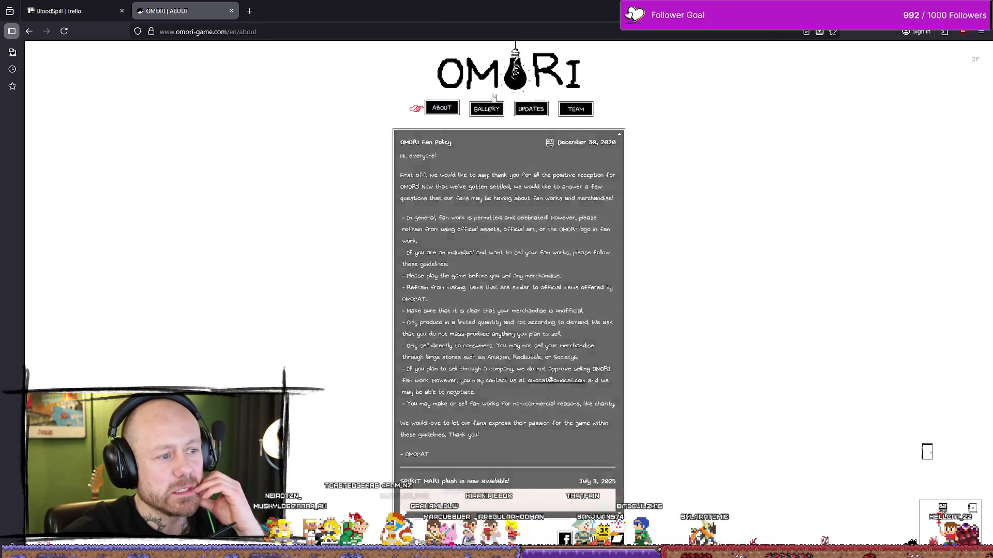
key(alt+Tab)
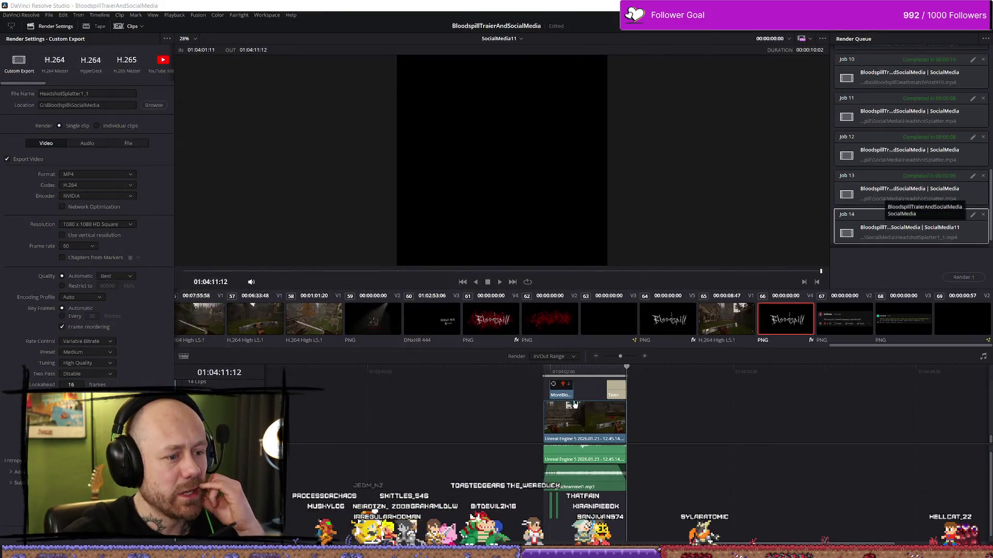
Step: Start a play-in-editor session of Deathmatch_RuinedVillage and dismiss the weapon menu
key(alt+Tab)
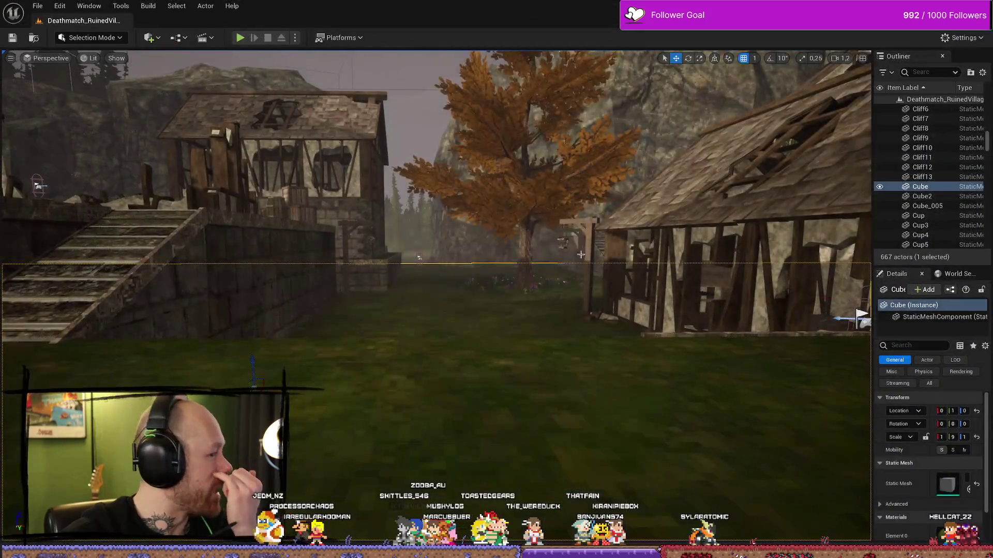
key(alt+p)
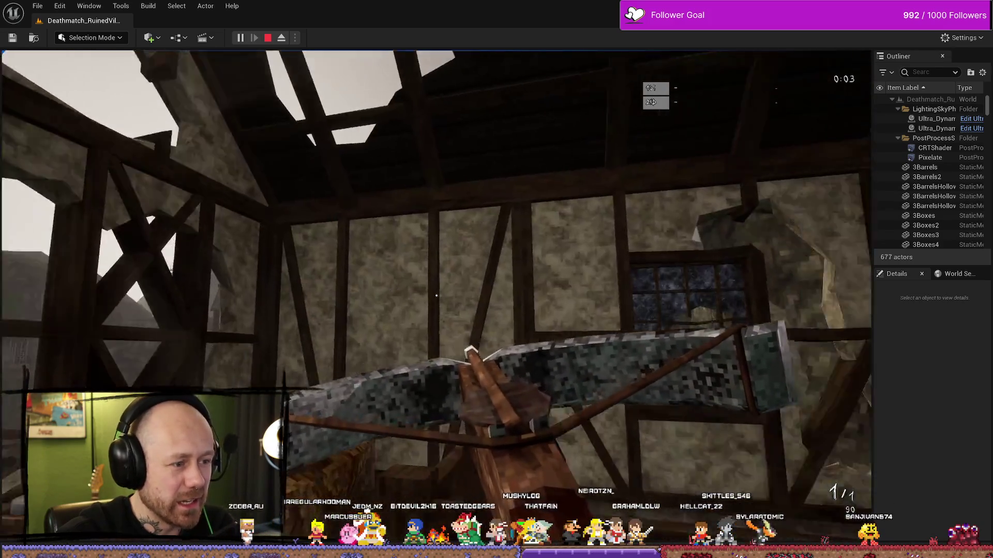
key(Escape)
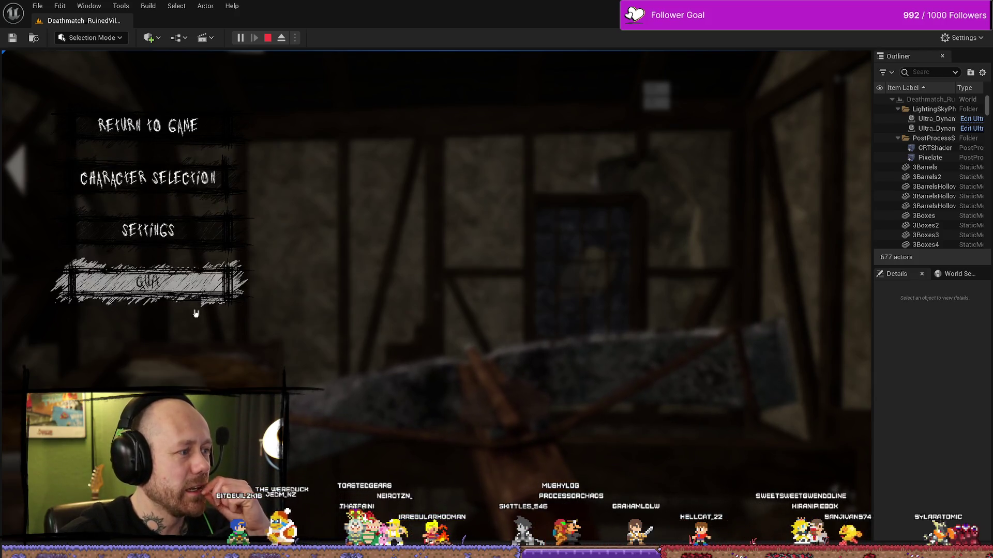
Step: Review the game's Mouse & Keyboard and Video & Graphics settings tabs
click(125, 237)
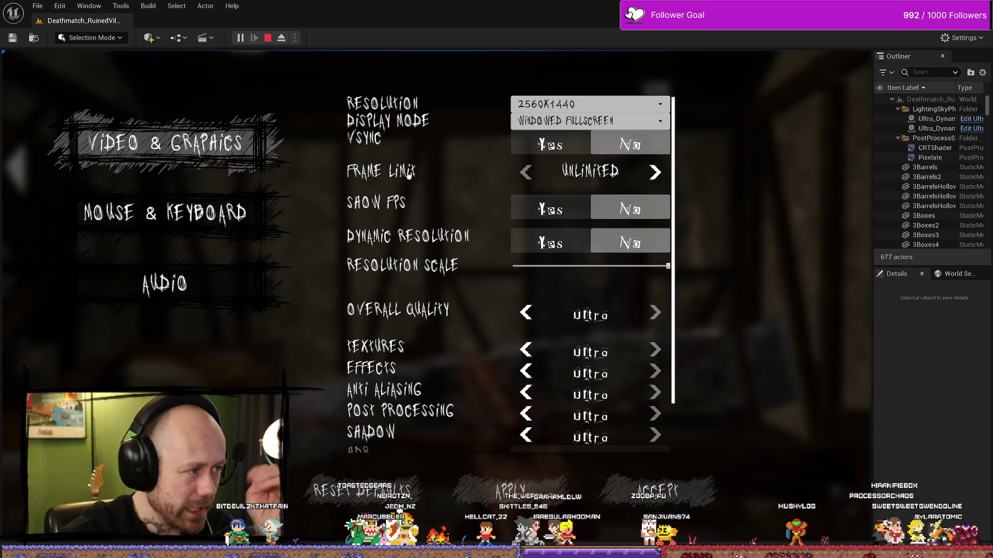
click(243, 213)
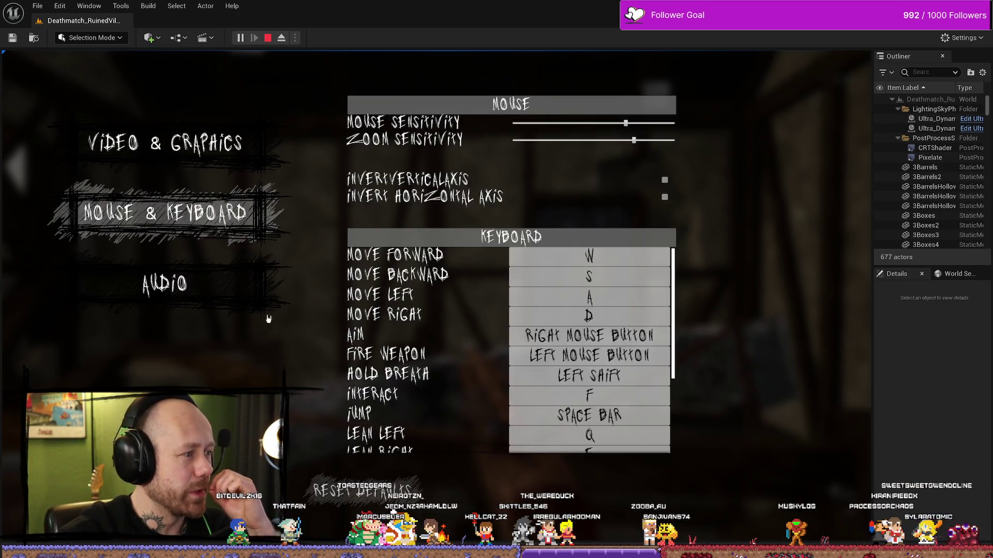
click(165, 143)
click(171, 213)
click(215, 270)
click(165, 143)
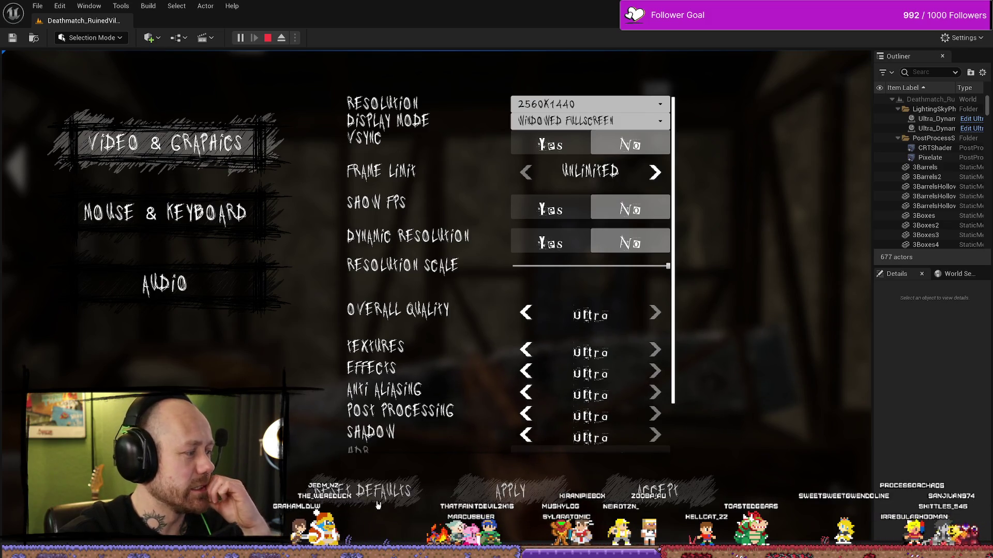
Step: Close the settings and end the play session, returning to the editor viewport
key(Escape)
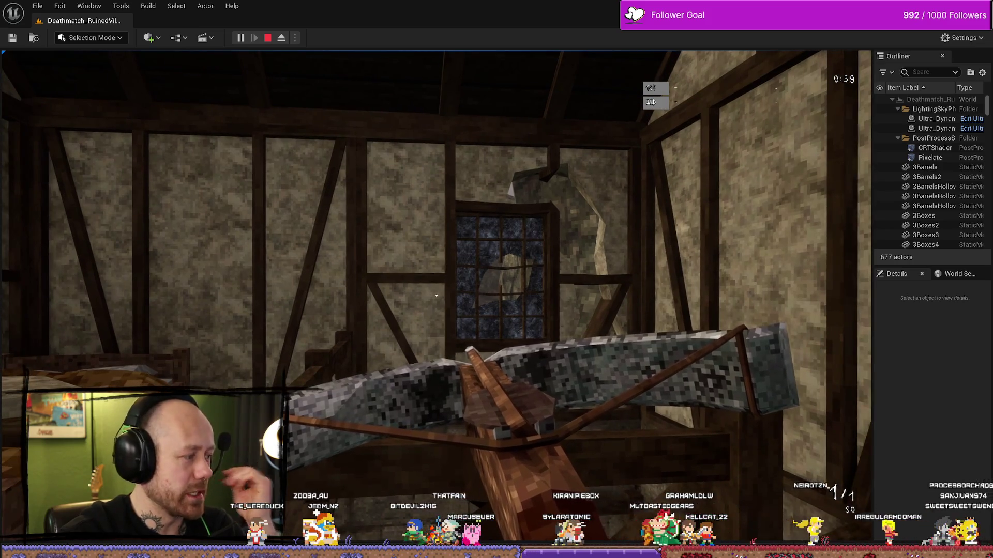
key(Escape)
scroll(426, 356, up, 10)
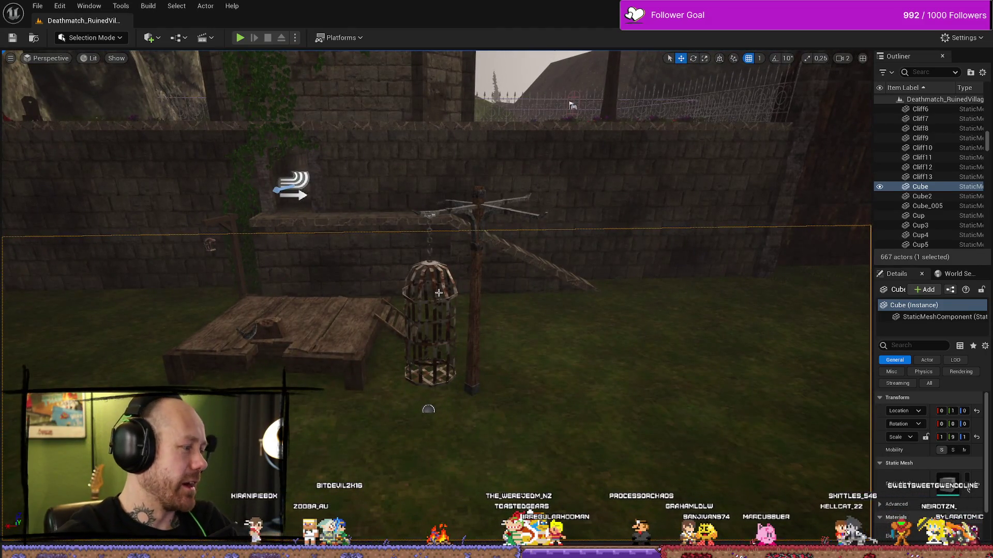
Step: Leave Unreal Engine and return to DaVinci Resolve's Deliver page
key(alt+Tab)
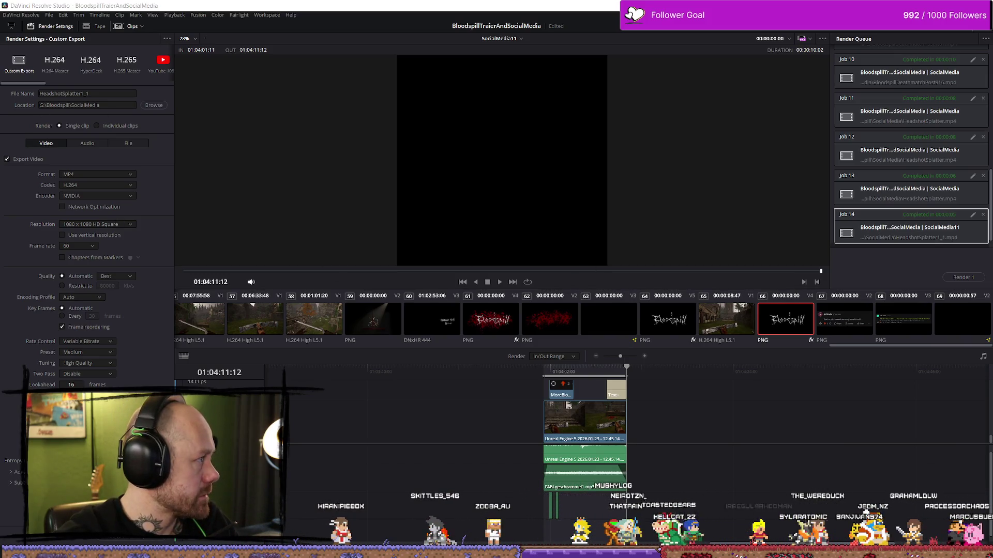
Step: Play the rendered HeadshotSplatter1_1.mp4 through, close the players, and return to the SocialMedia11 timeline
double_click(546, 209)
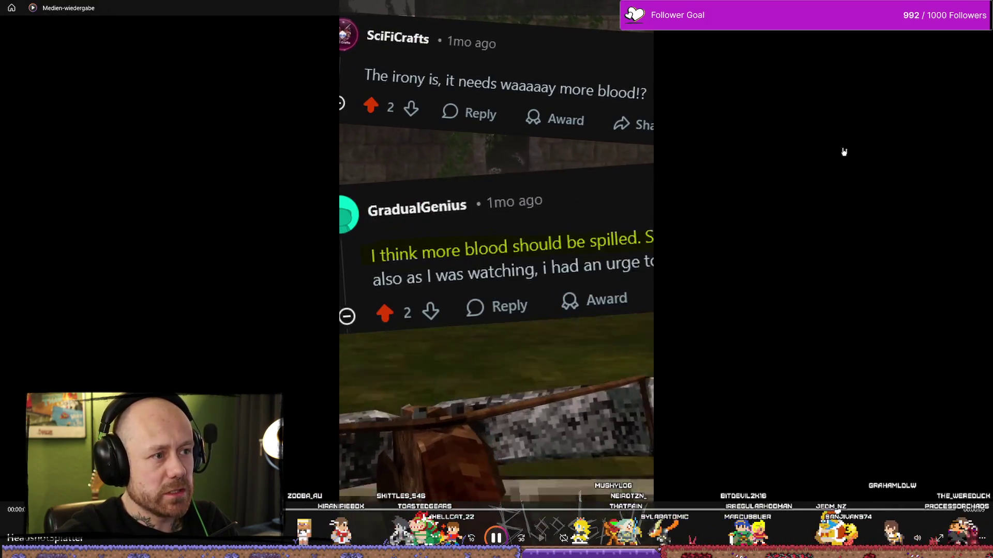
key(alt+F4)
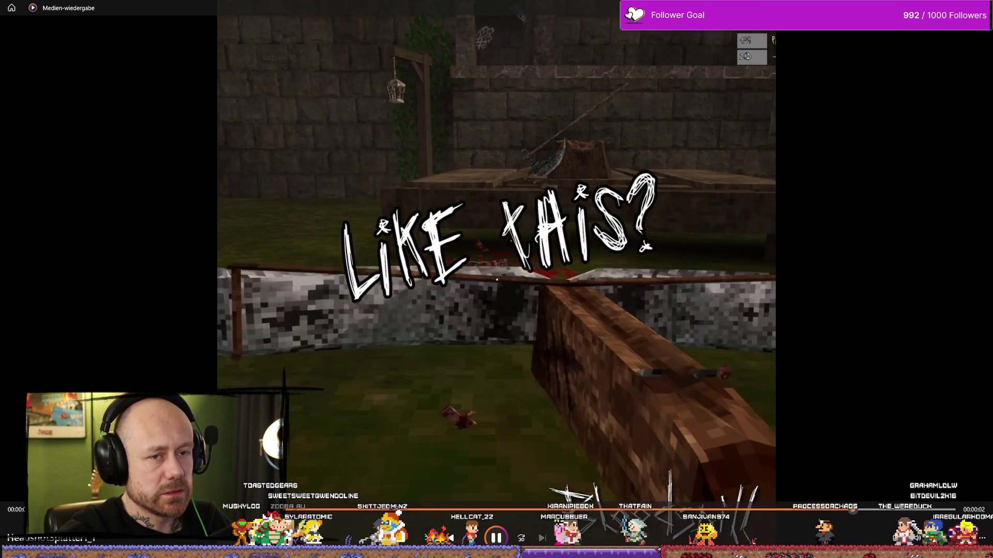
key(alt+F4)
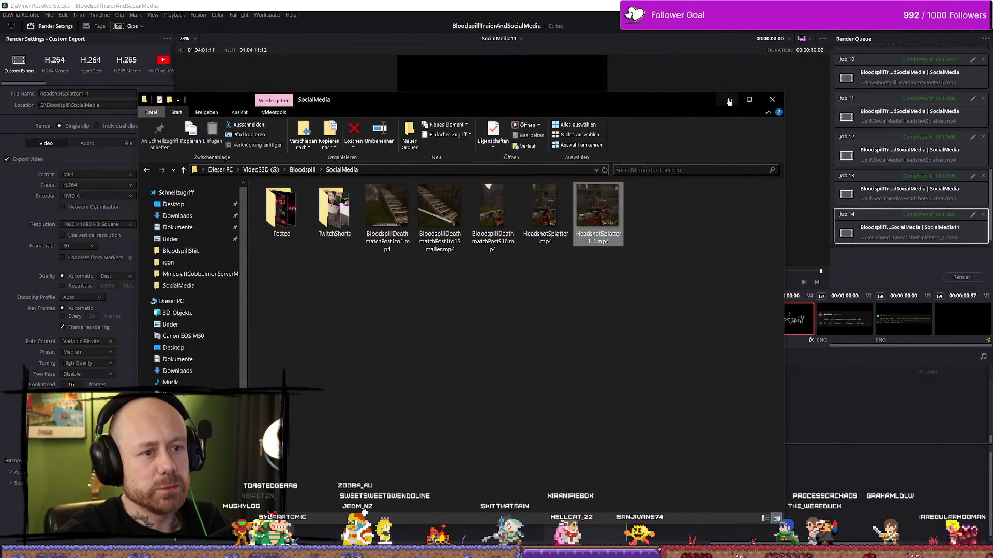
click(663, 474)
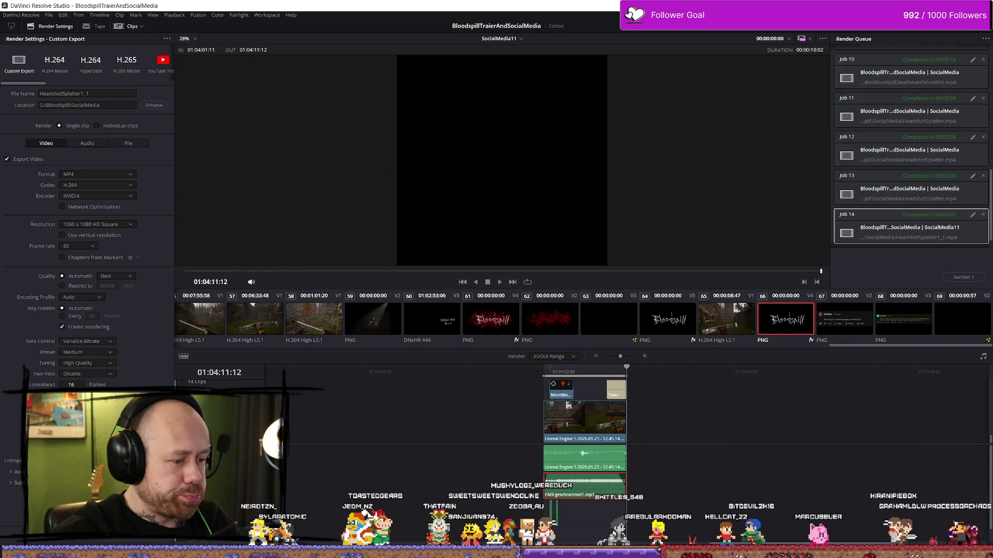
key(shift+4)
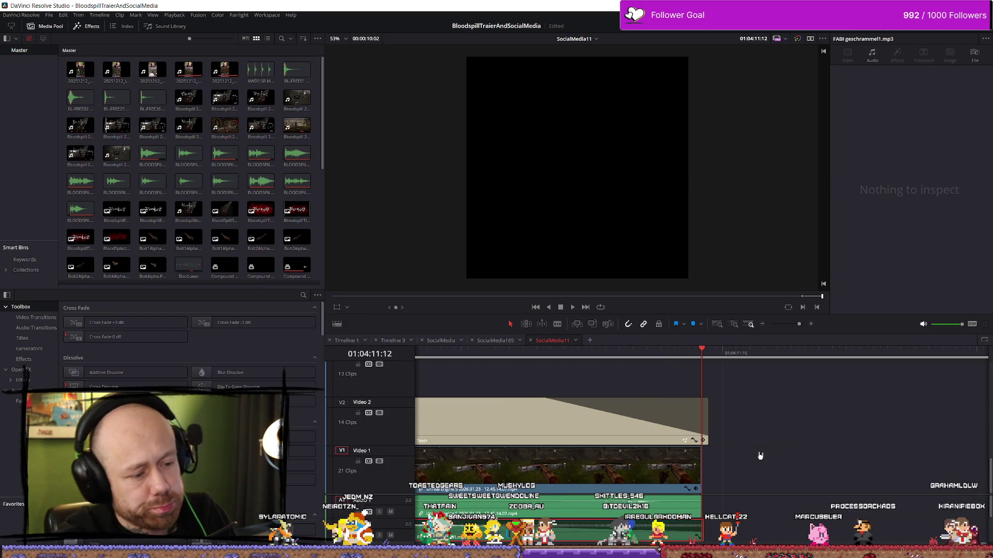
Step: Select the FABI geschrammel1.mp3 music clip and set its volume to -19 dB
scroll(724, 481, down, 4)
scroll(684, 504, up, 3)
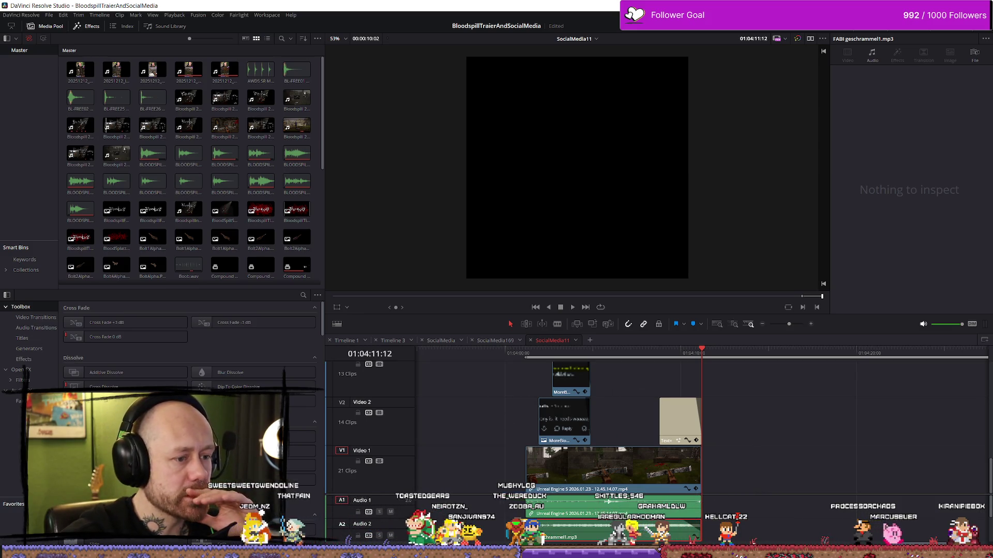
key(q)
click(632, 519)
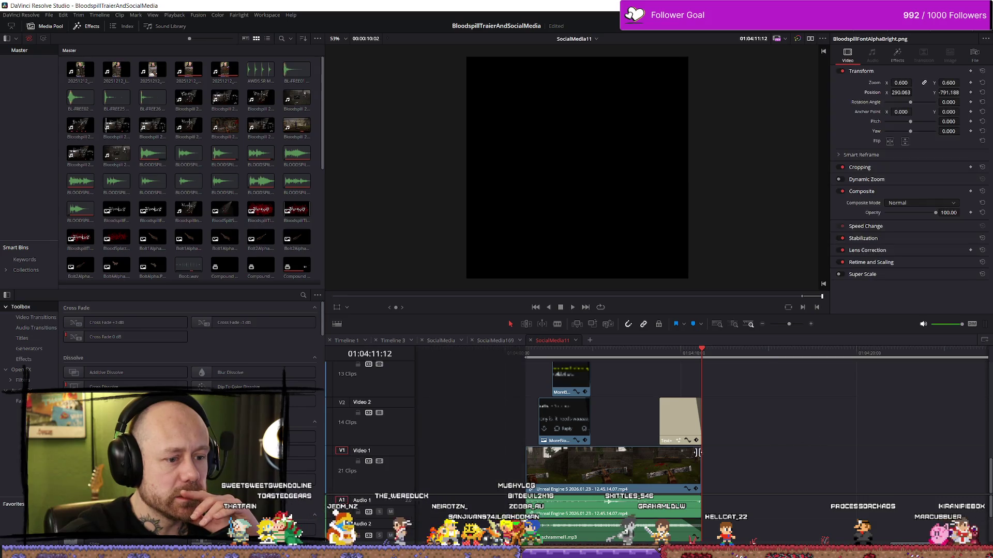
click(631, 534)
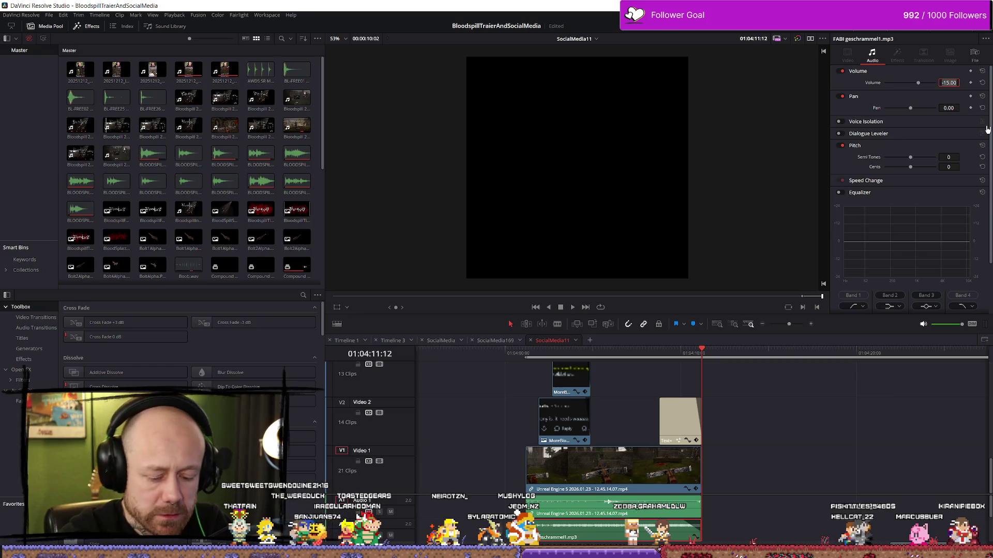
text(-19)
key(Return)
Step: Play and scrub through the SocialMedia11 edit to check the music mix
click(549, 362)
key(space)
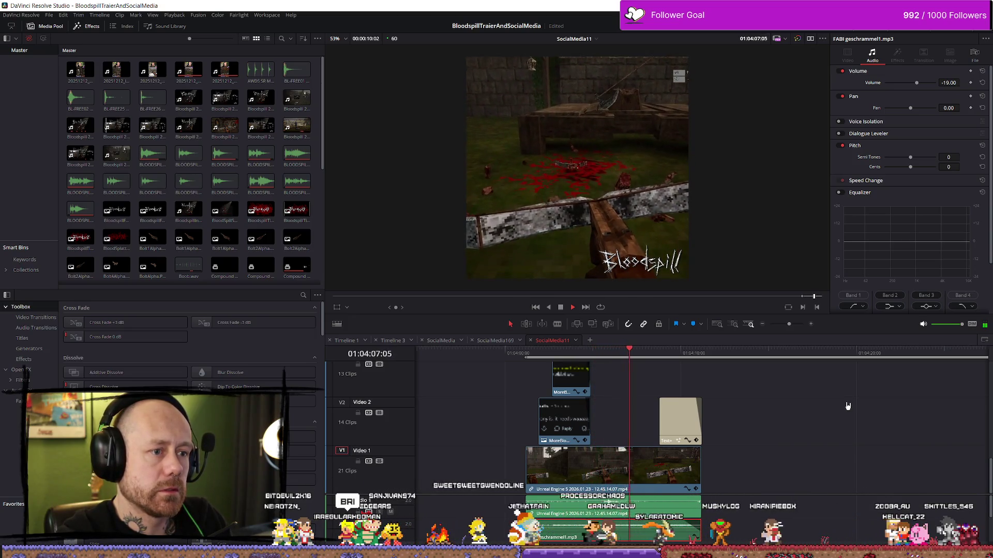
key(space)
click(525, 352)
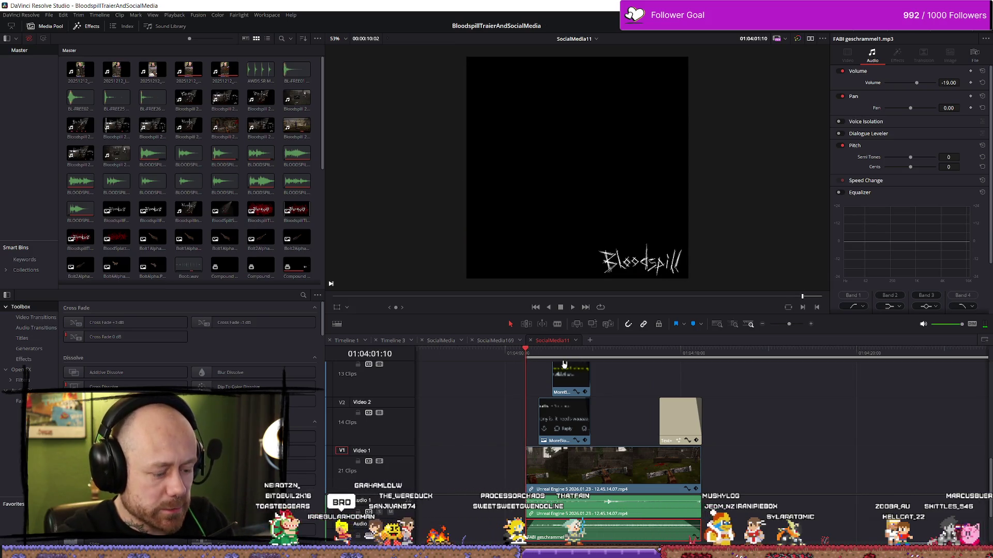
drag(542, 357, 703, 359)
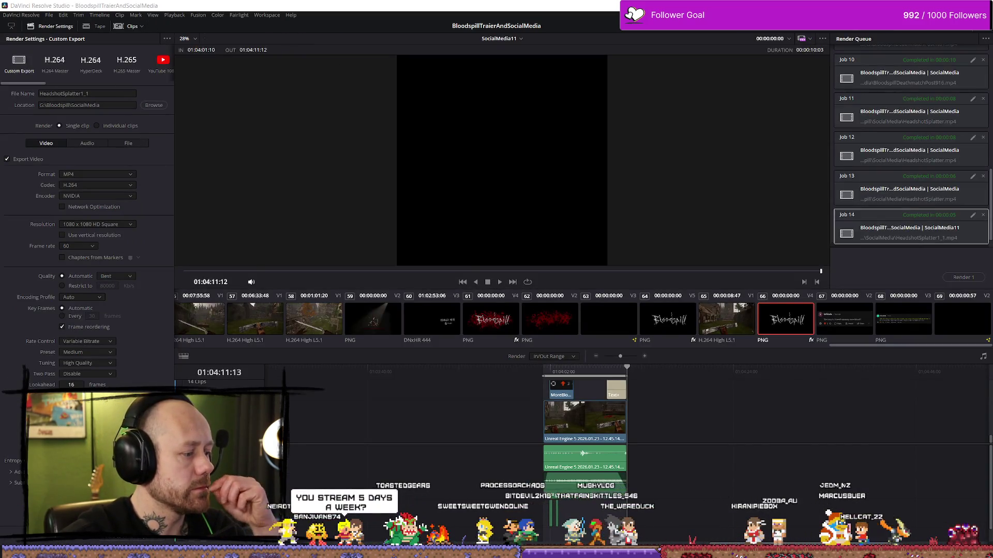
Step: Replace HeadshotSplatter1_1 in the render queue and render the 1080x1080 square MP4 job
click(563, 306)
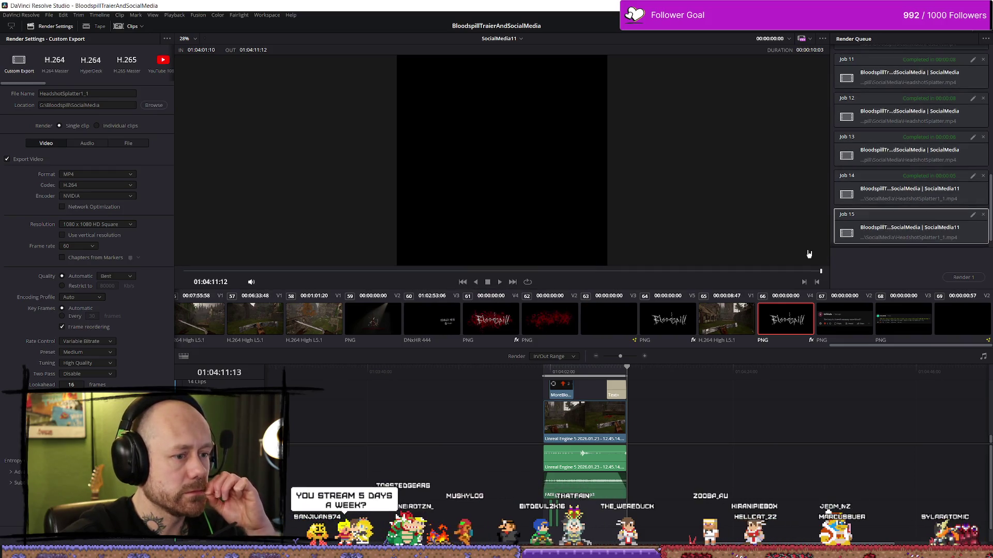
click(963, 278)
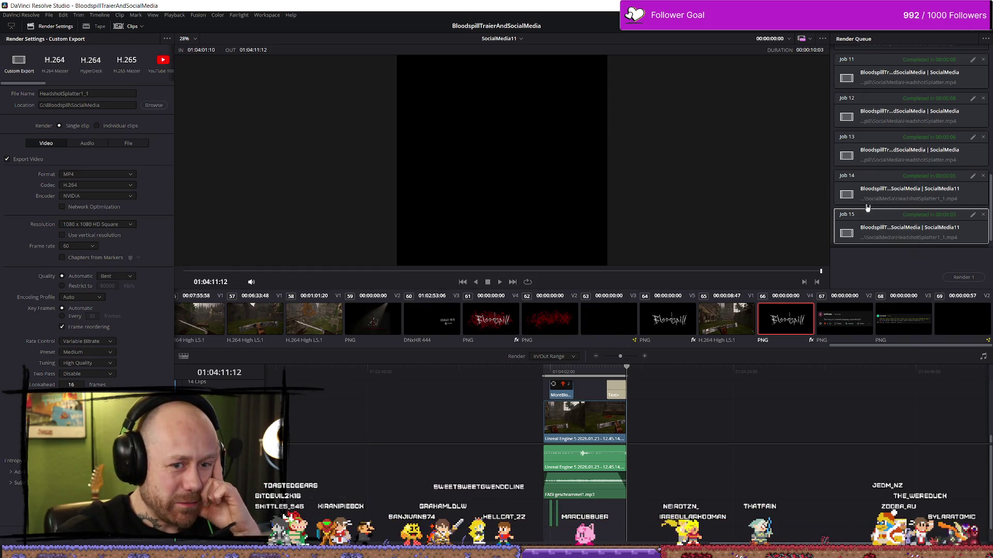
scroll(534, 186, up, 3)
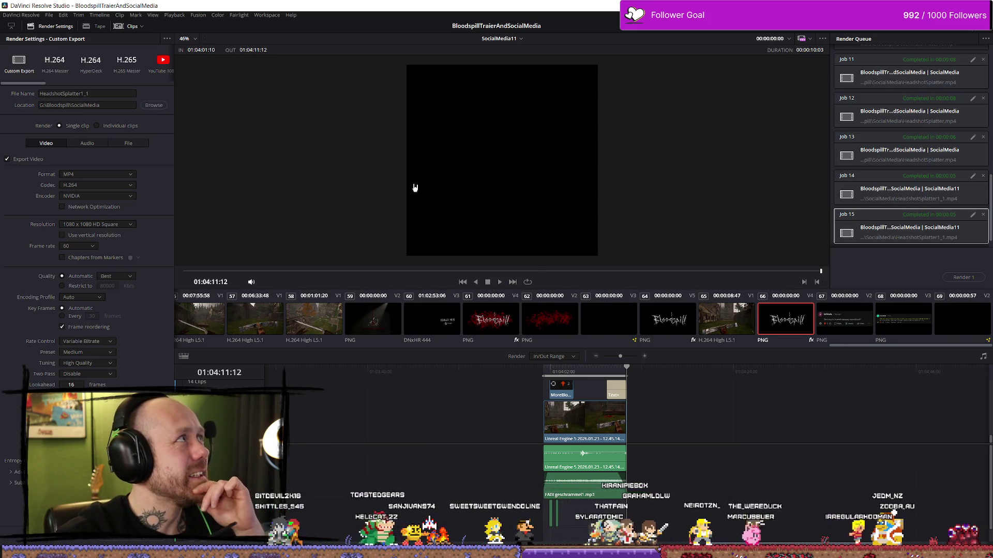
scroll(538, 143, down, 1)
scroll(538, 143, up, 1)
Step: Make the viewer panel taller, then go back to the Edit page
mouse_move(589, 291)
mouse_down()
mouse_move(594, 357)
mouse_move(599, 334)
mouse_up()
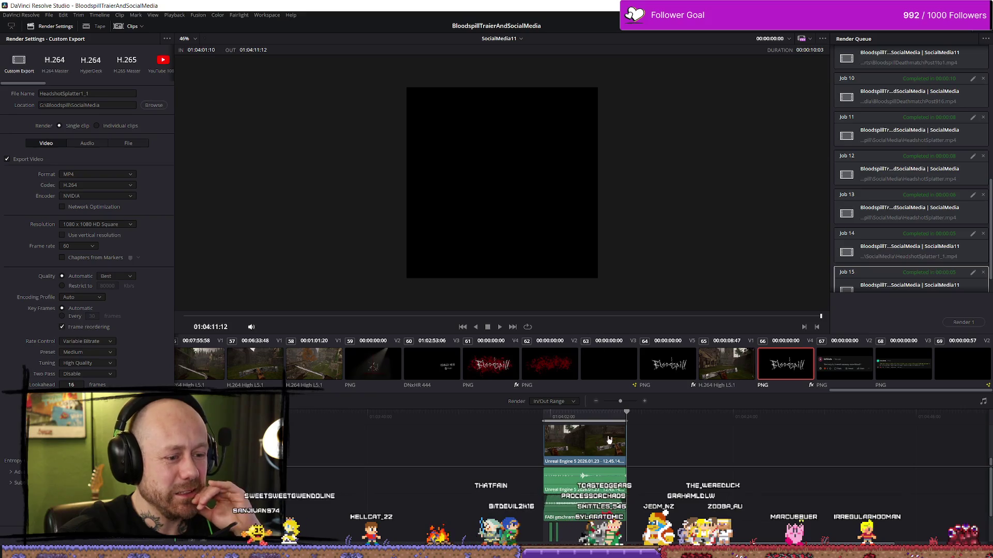
scroll(666, 511, down, 3)
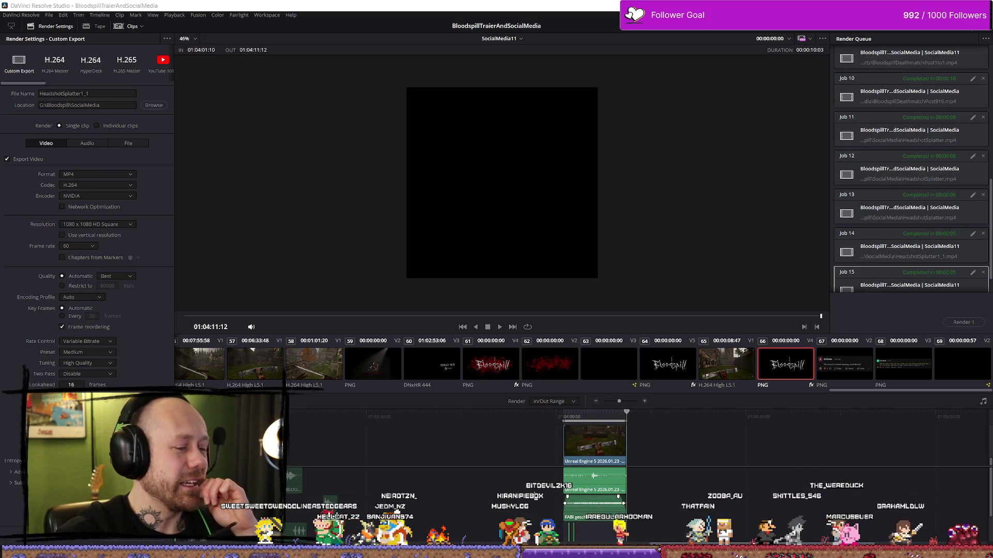
click(461, 533)
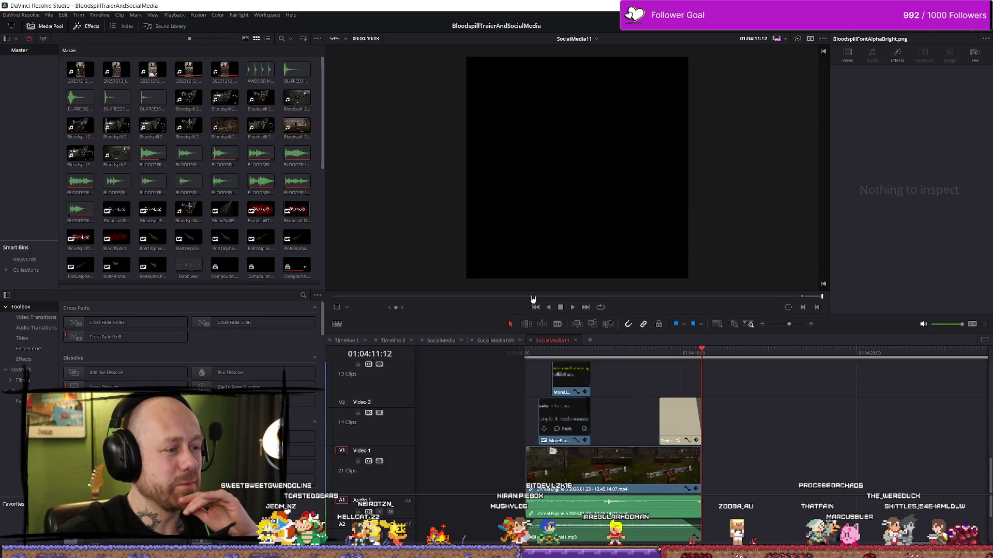
Step: Open the vertical SocialMedia timeline and select the FABI geschrammel1 music clip
click(494, 340)
scroll(772, 433, down, 3)
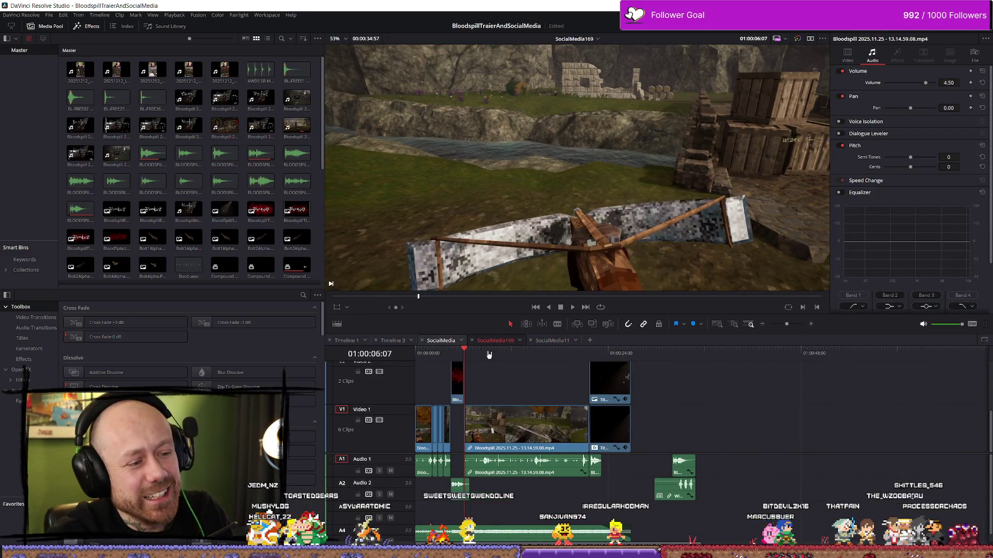
click(440, 340)
click(708, 356)
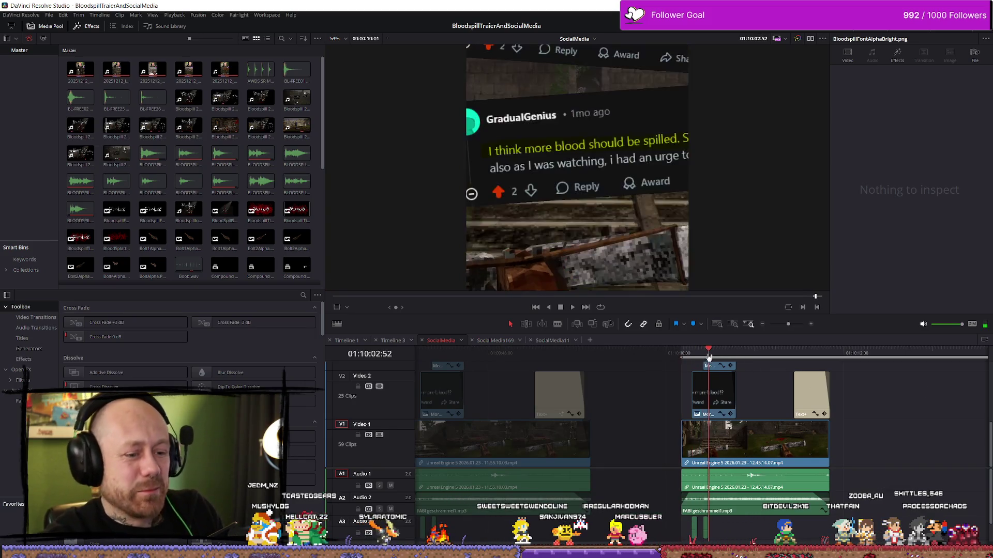
click(794, 509)
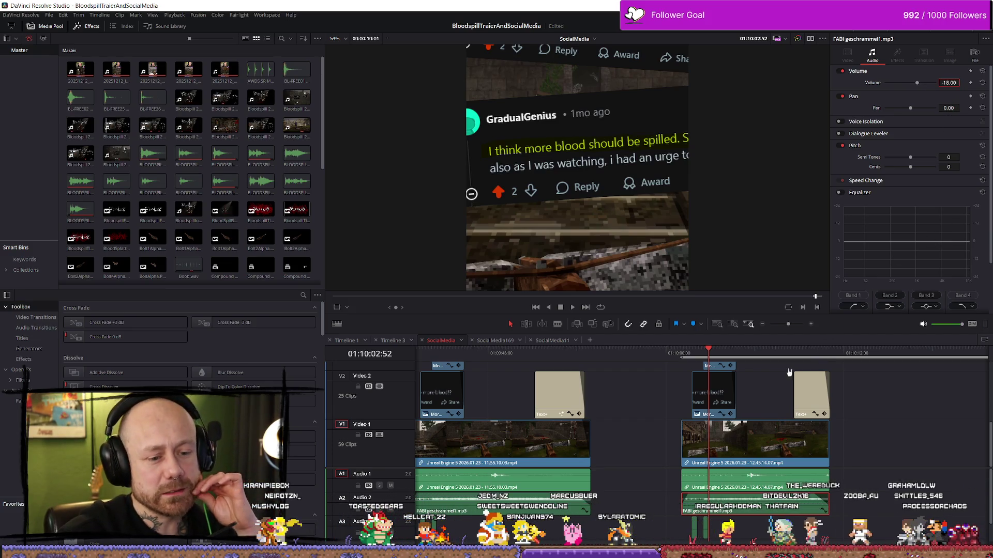
Step: Play the vertical edit up to the LIKE THIS? title, then move back to the headshot moment
mouse_move(708, 355)
mouse_down()
mouse_move(681, 355)
mouse_move(831, 355)
mouse_up()
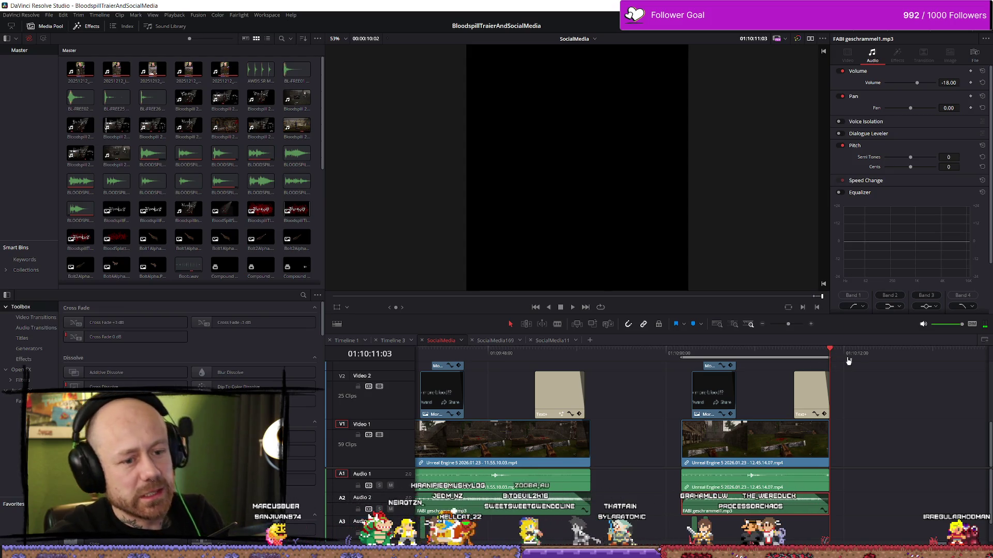
scroll(848, 361, up, 5)
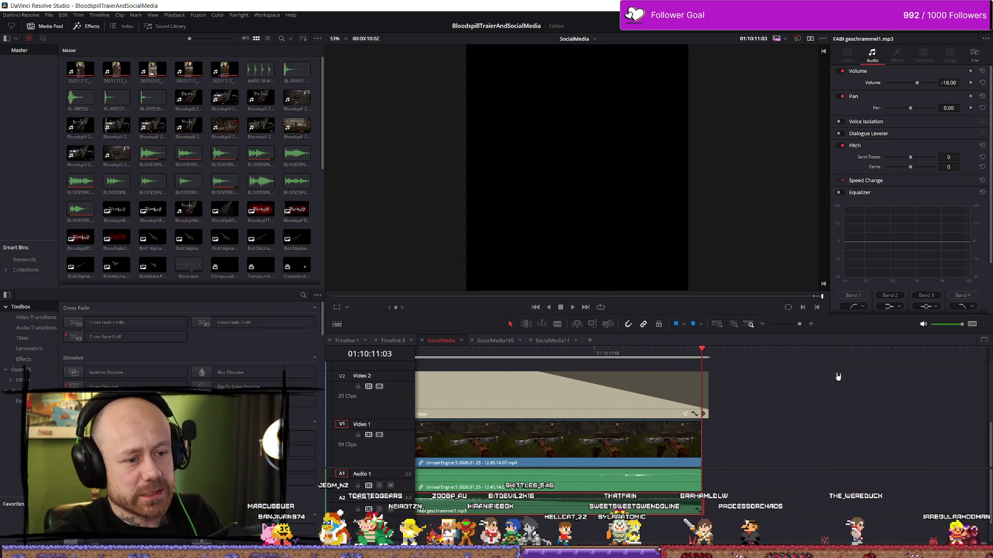
scroll(831, 361, down, 5)
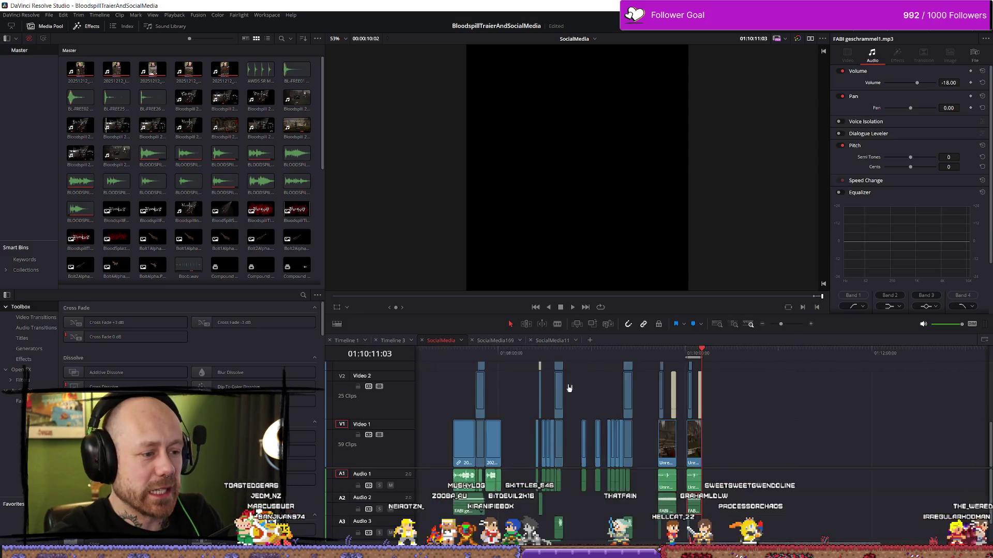
scroll(548, 389, up, 5)
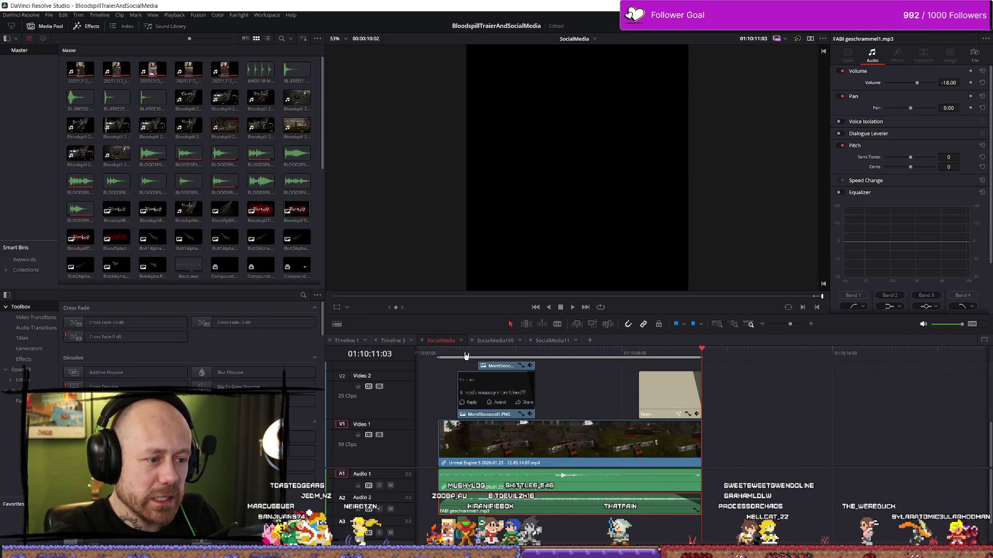
click(468, 356)
key(space)
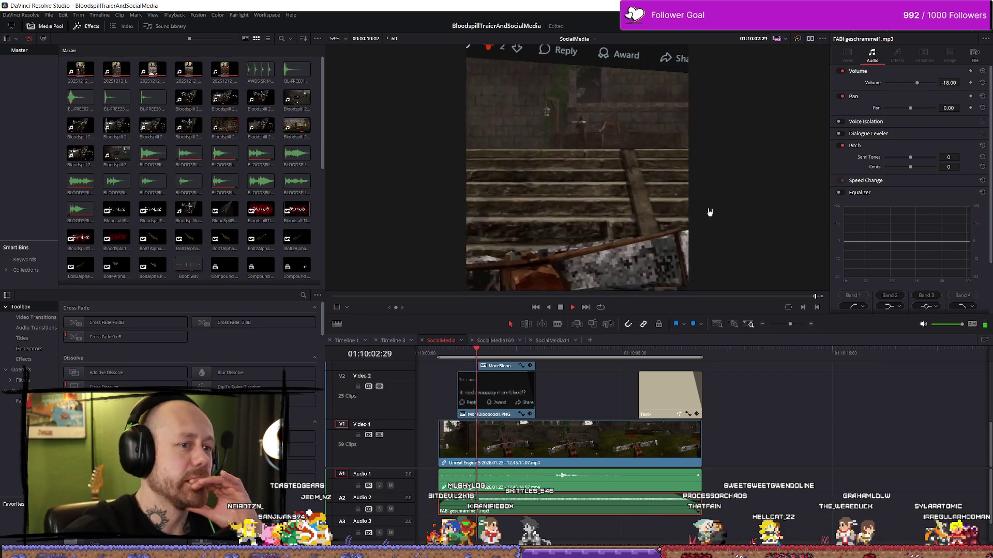
scroll(710, 222, down, 5)
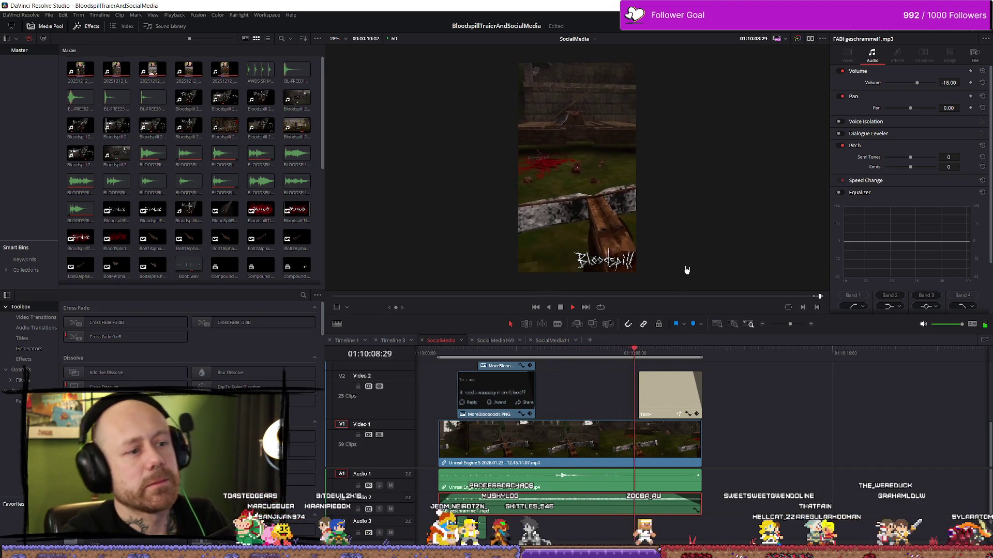
key(space)
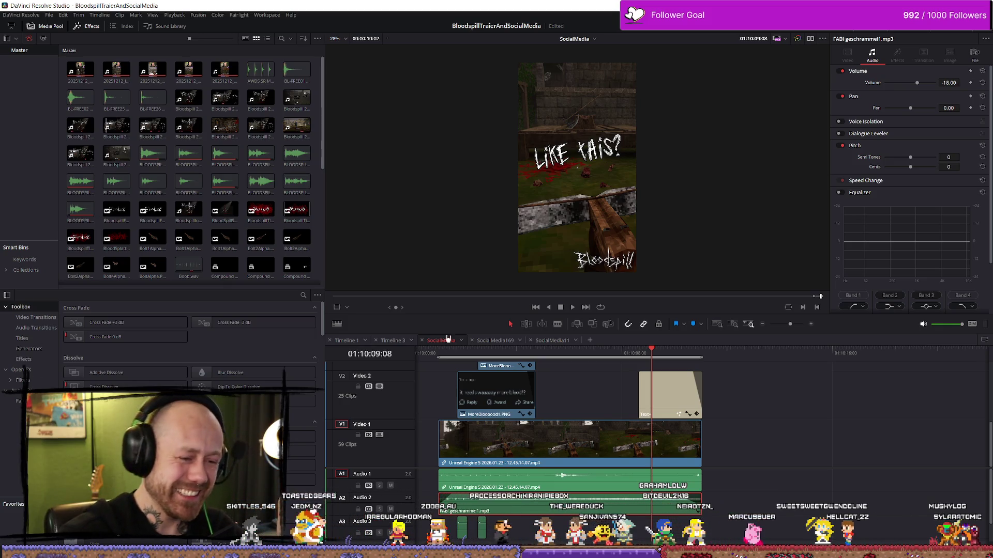
key(Home)
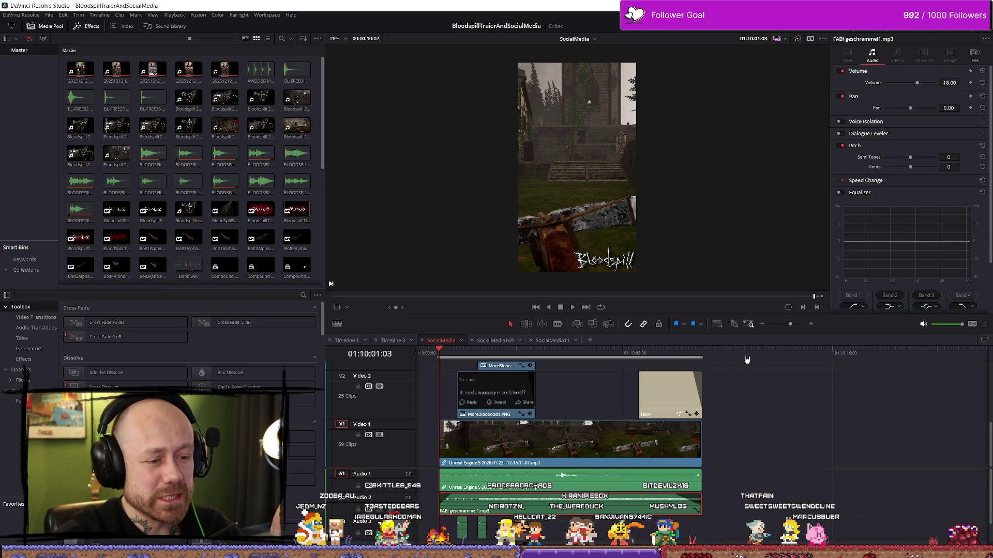
drag(687, 359, 578, 364)
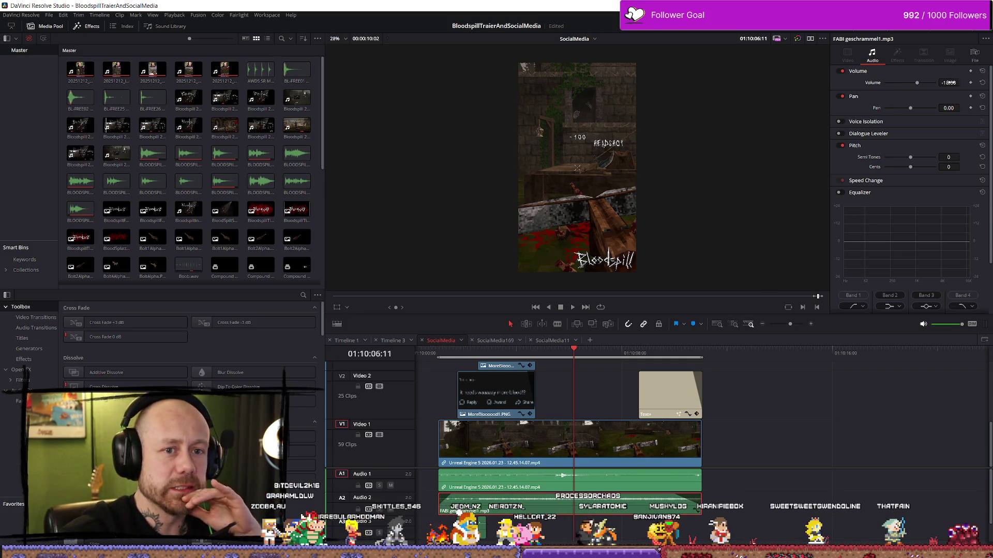
Step: Set the music clip's volume to -20 dB and replay the edit to hear it
text(-20)
key(Return)
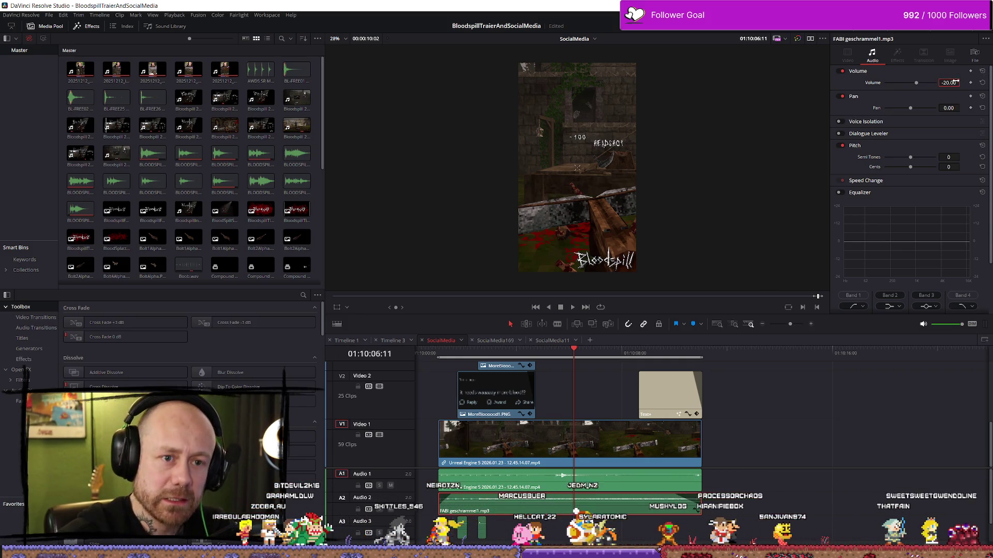
click(459, 355)
key(space)
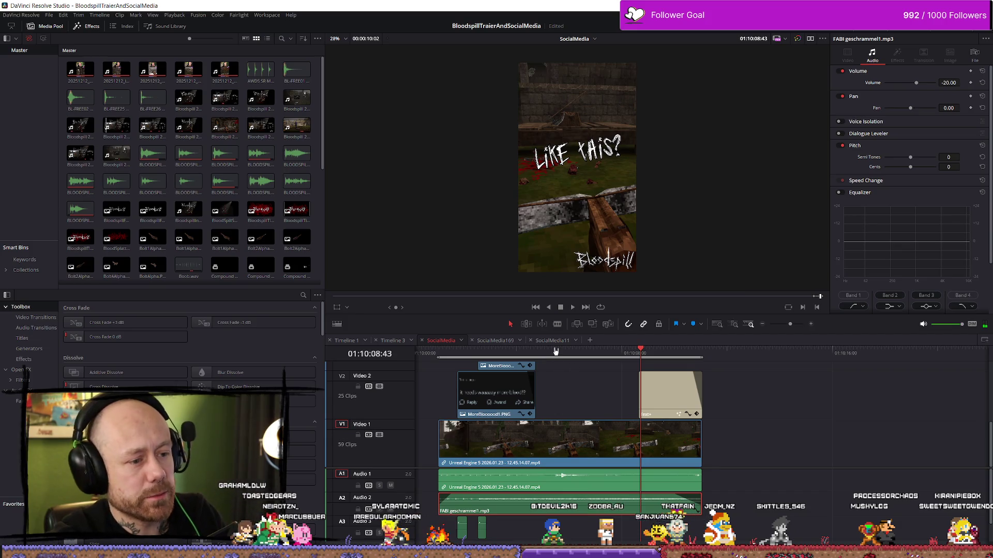
key(Home)
key(alt+Tab)
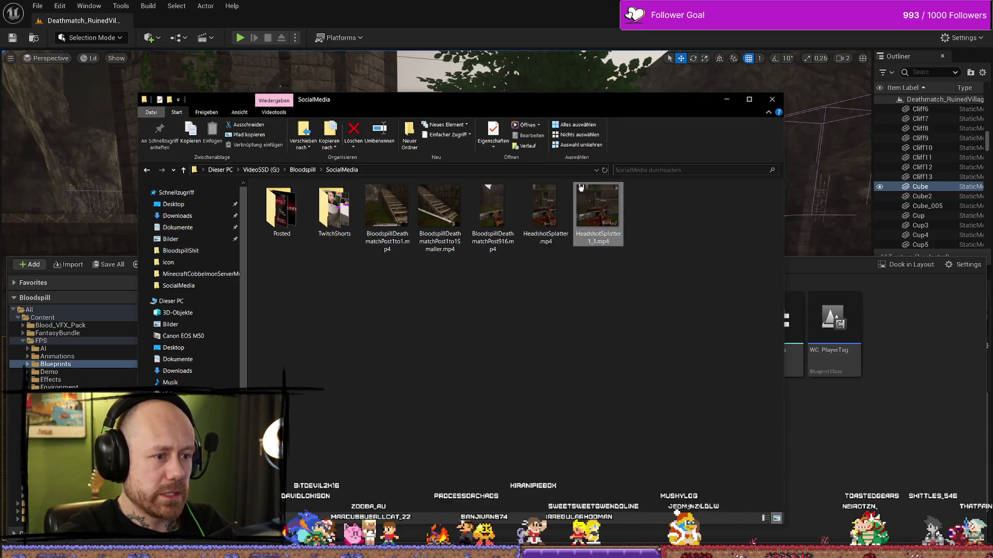
Step: Preview HeadshotSplatter_1_1.mp4 in the media player, then move the Explorer window off screen
double_click(581, 187)
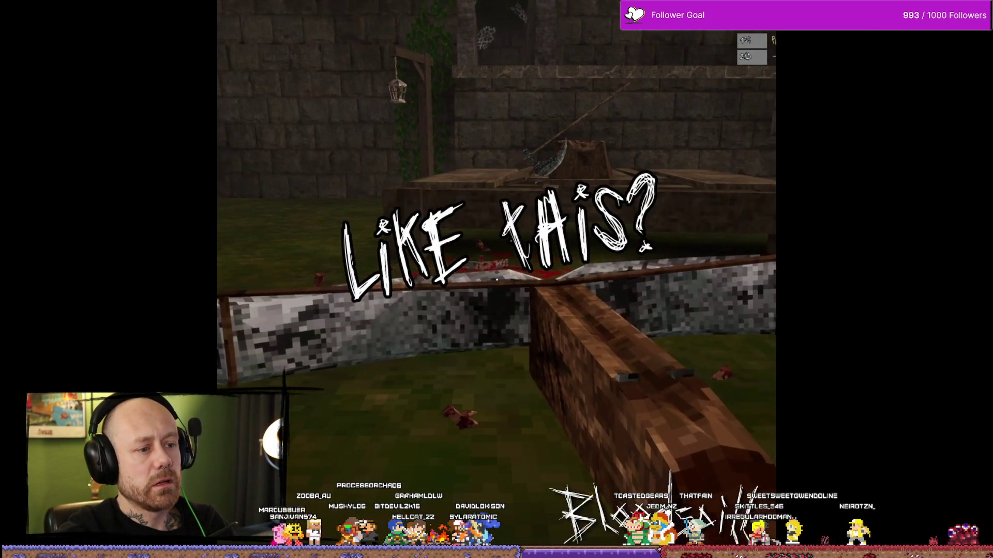
key(alt+F4)
drag(492, 104, 992, 109)
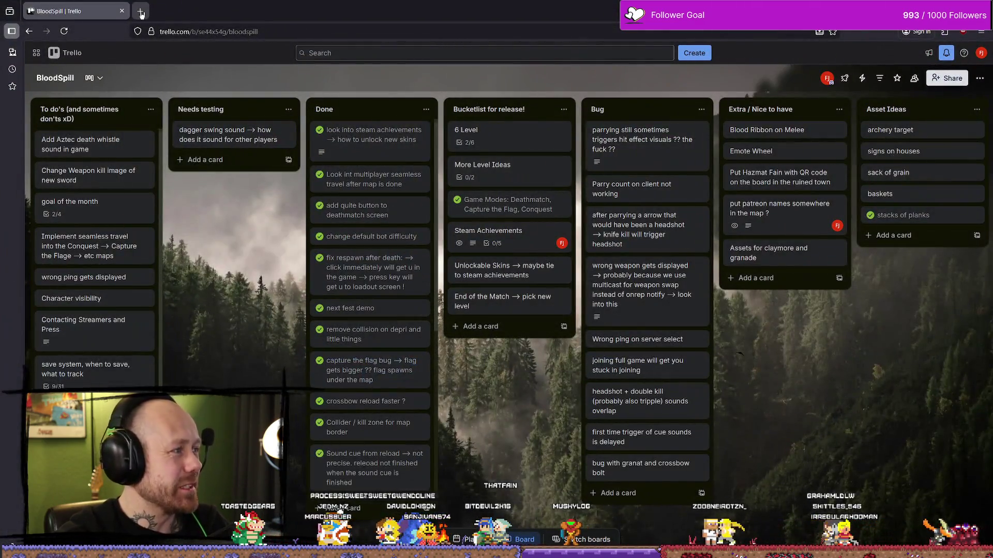
Step: Open the Bluesky home feed in a new browser tab
click(141, 12)
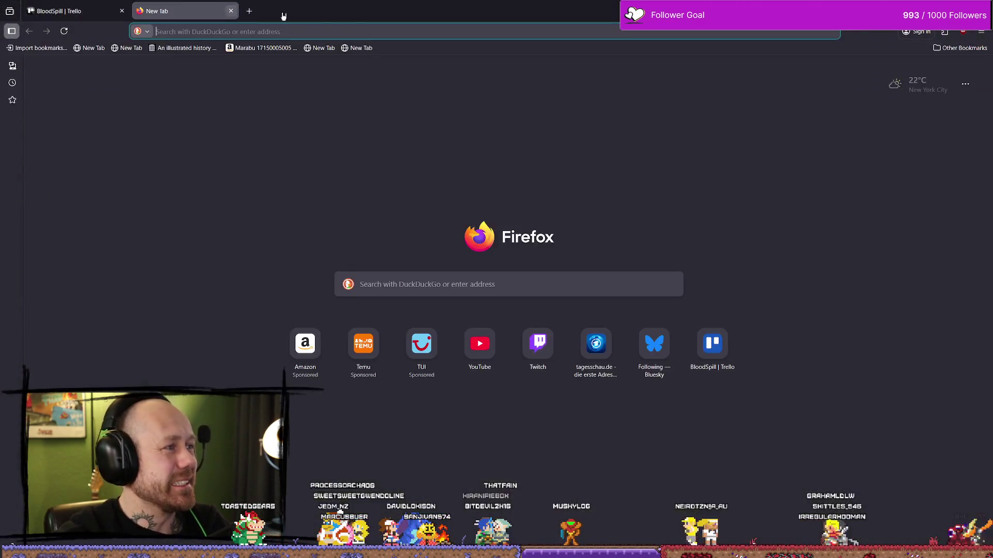
text(blue)
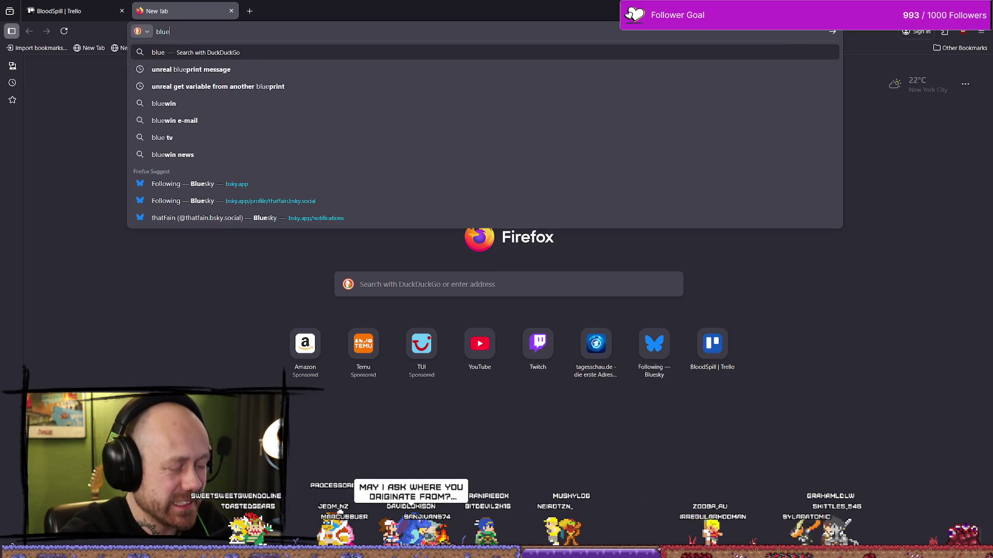
key(Down)
key(Down)
key(Down)
key(Down)
key(Return)
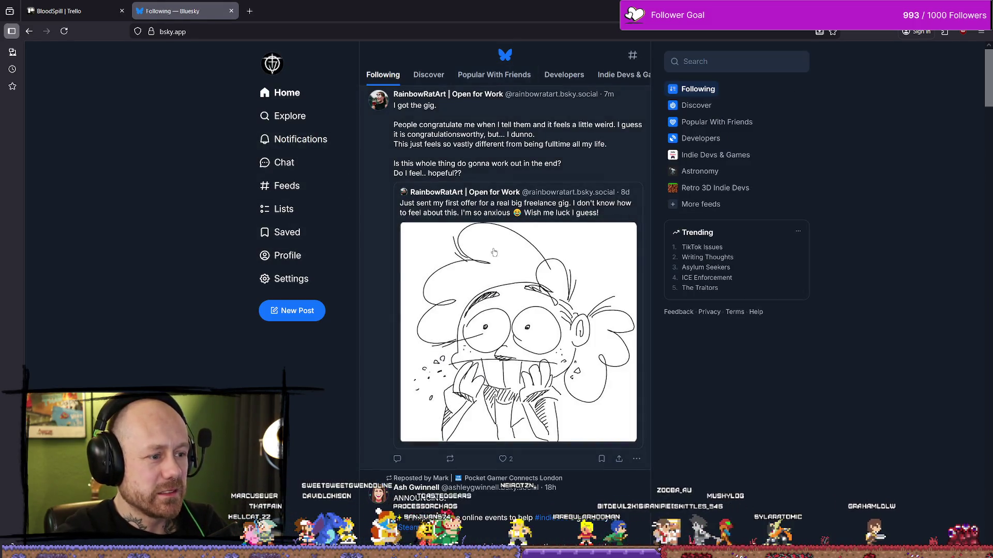
Step: From the profile, start a new post and attach the Bloodspill gameplay clip
click(287, 256)
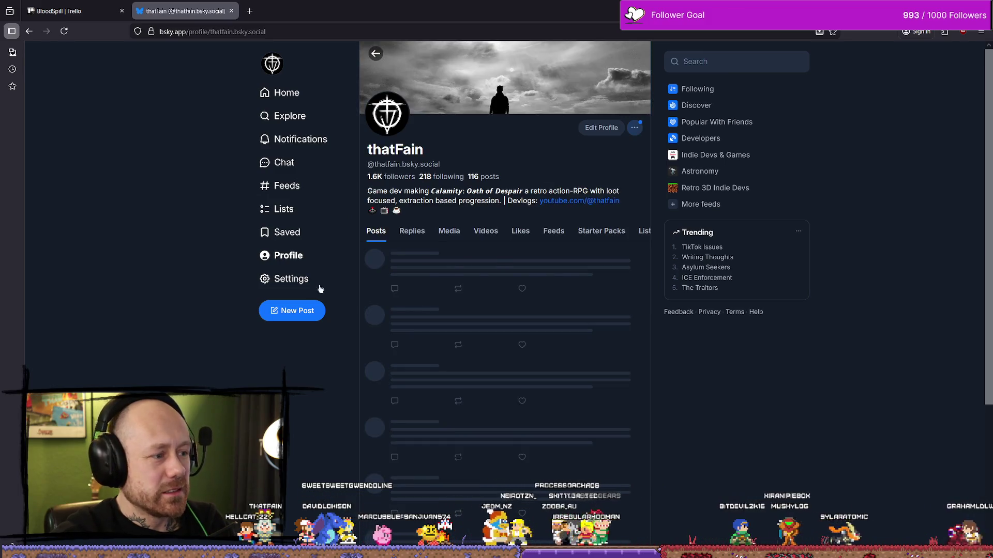
click(292, 310)
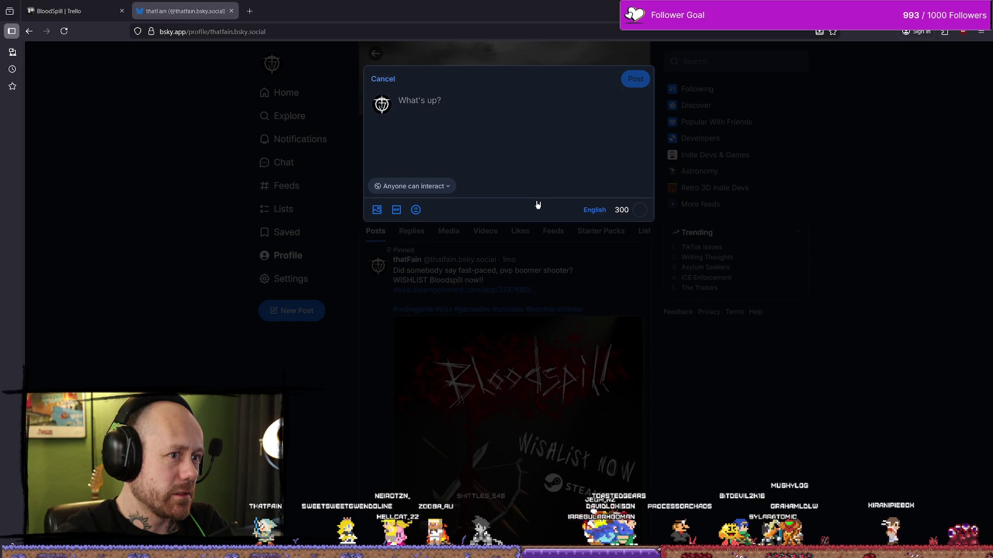
drag(262, 259, 410, 160)
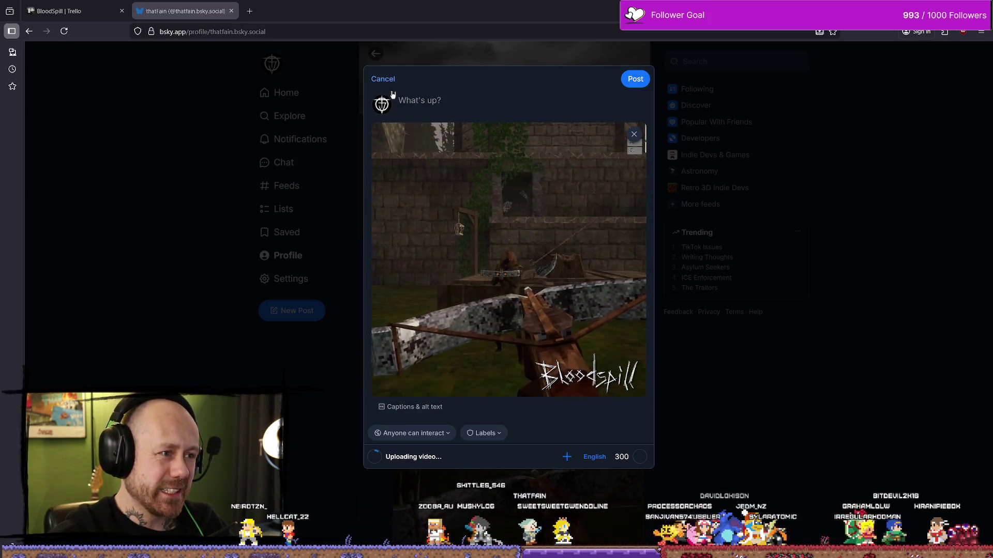
key(ctrl+t)
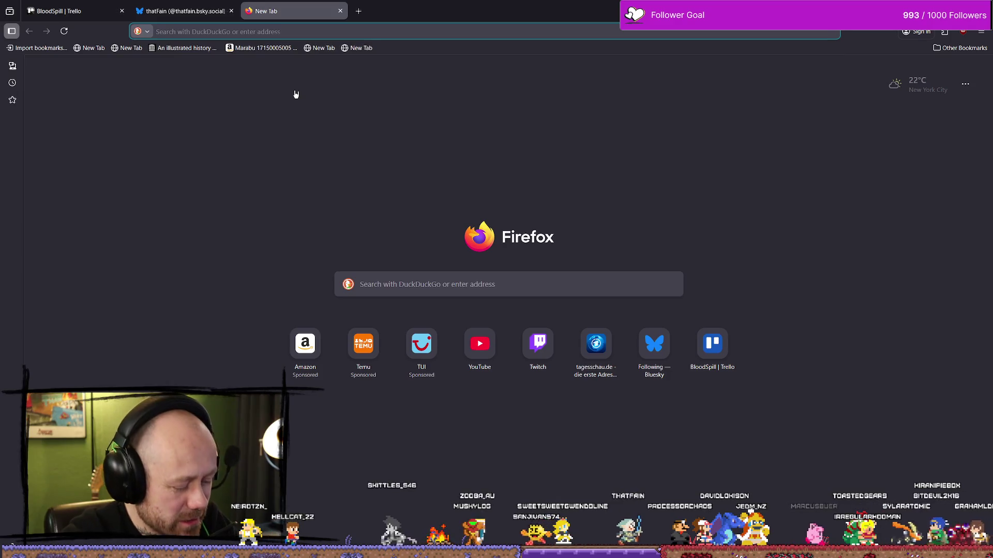
Step: Load the Bluesky profile page in a second tab
text(bluewin e-mail)
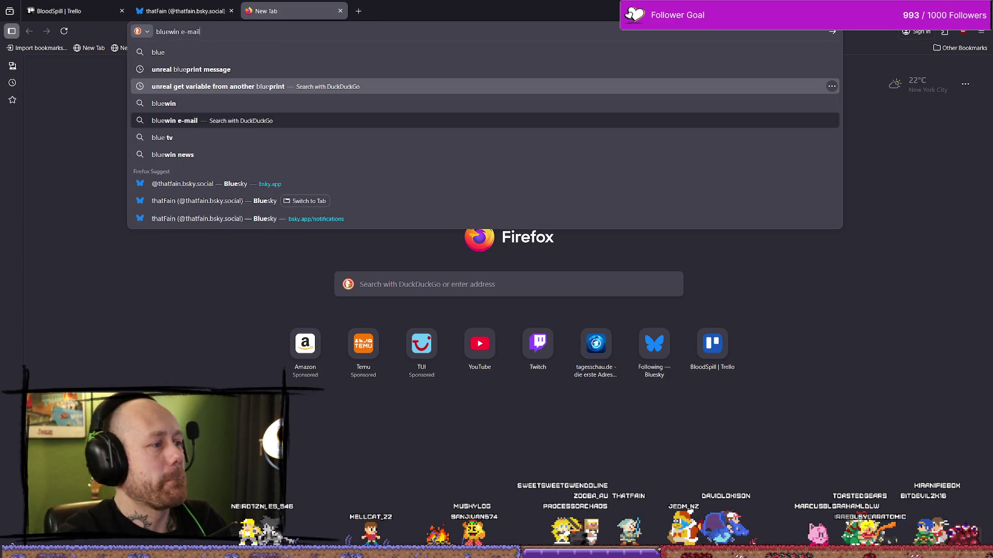
key(Down)
key(Down)
key(Down)
key(Return)
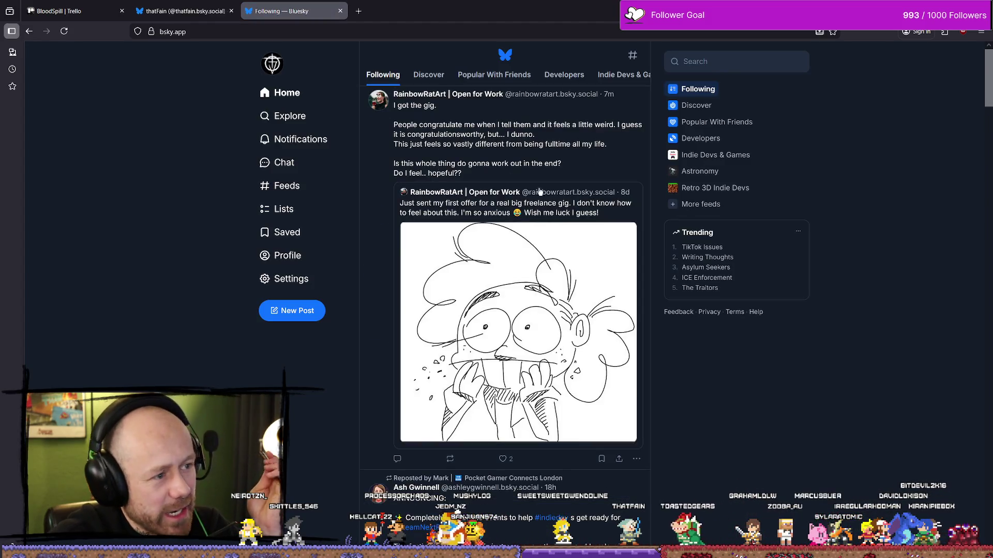
scroll(344, 290, down, 3)
click(310, 256)
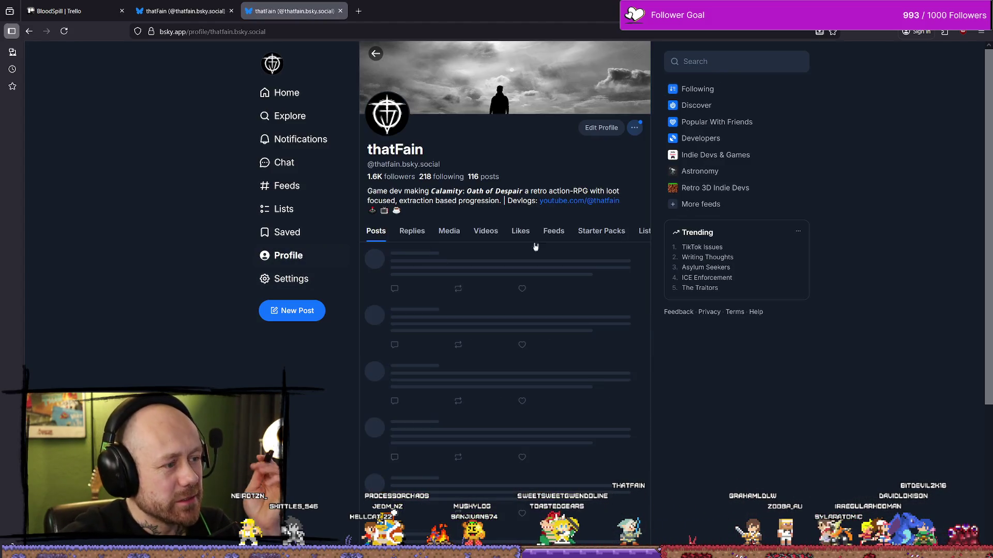
Step: Select the #indiegame #psx #gamedev #solodev line from an earlier post and return to the draft
scroll(548, 192, down, 4)
scroll(554, 184, up, 4)
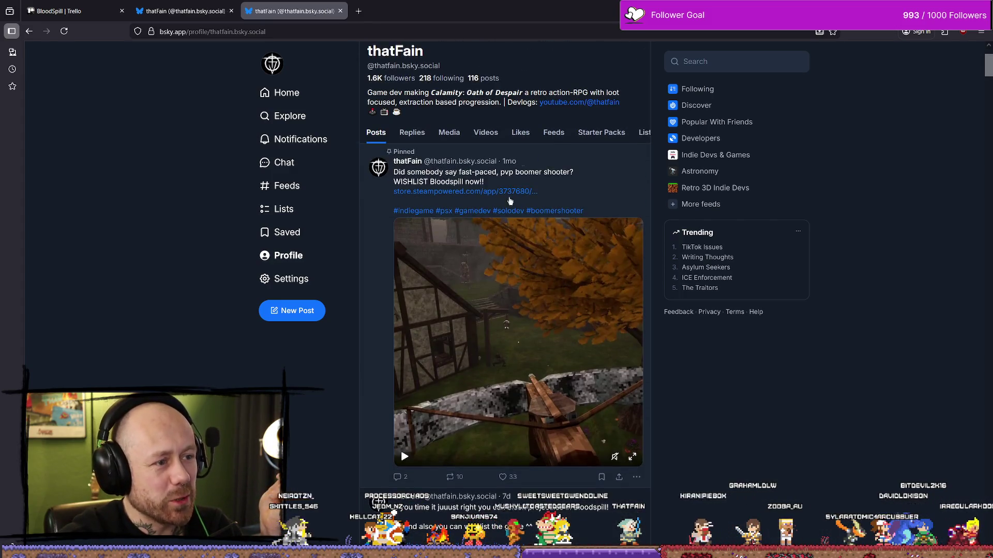
scroll(559, 180, down, 2)
scroll(559, 180, down, 5)
scroll(466, 233, up, 2)
drag(532, 290, 405, 289)
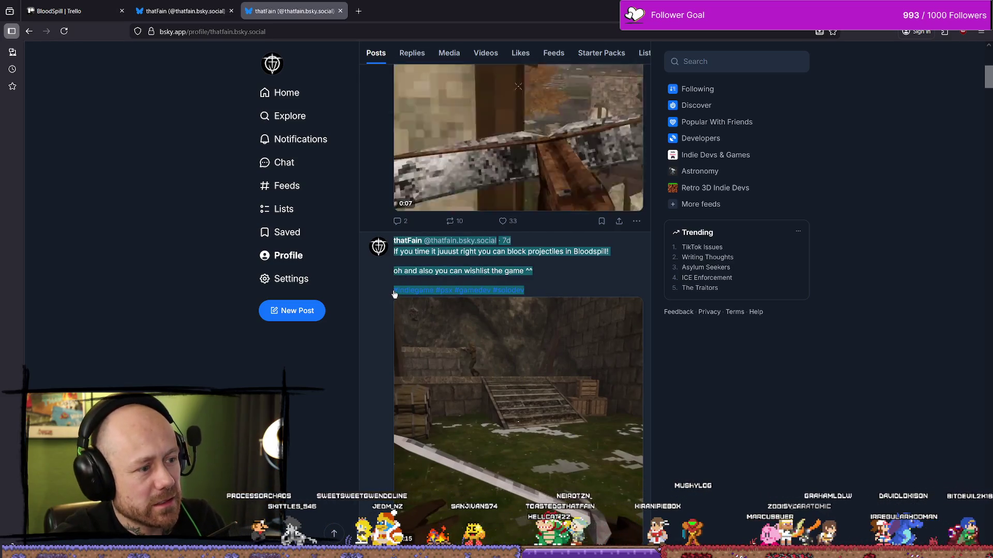
drag(387, 296, 395, 296)
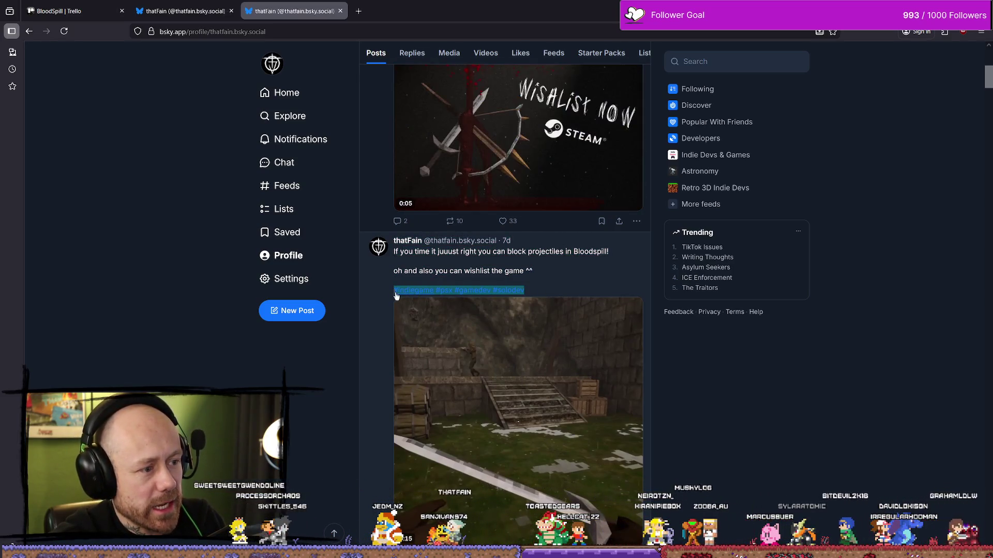
key(ctrl+shift+Tab)
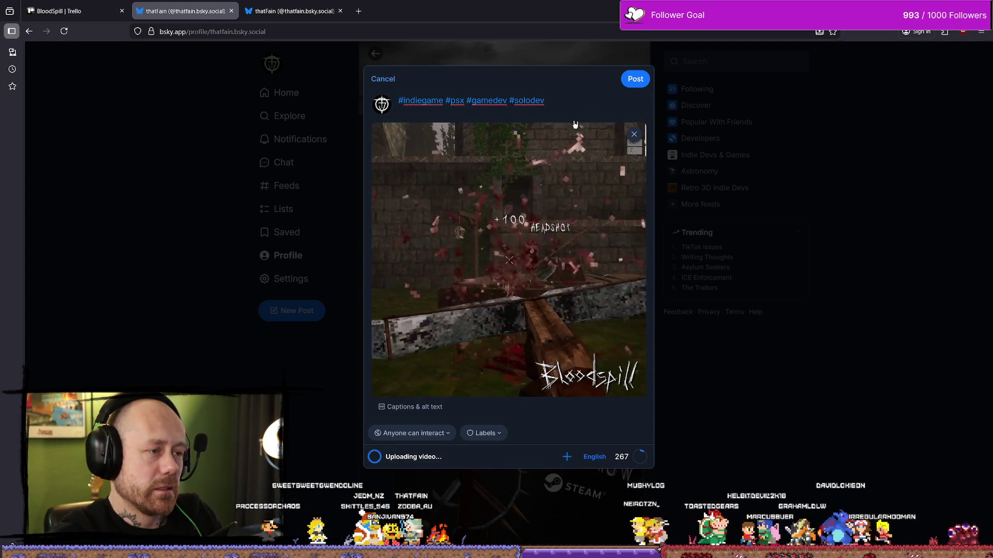
Step: Add the caption 'added some more blood to the game' above the hashtags
key(Return)
key(Return)
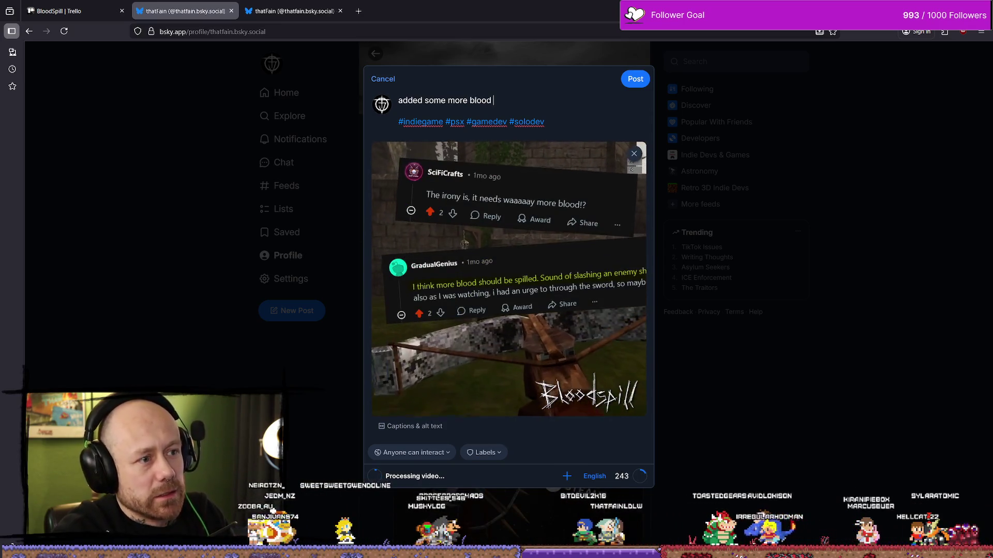
text(to the game)
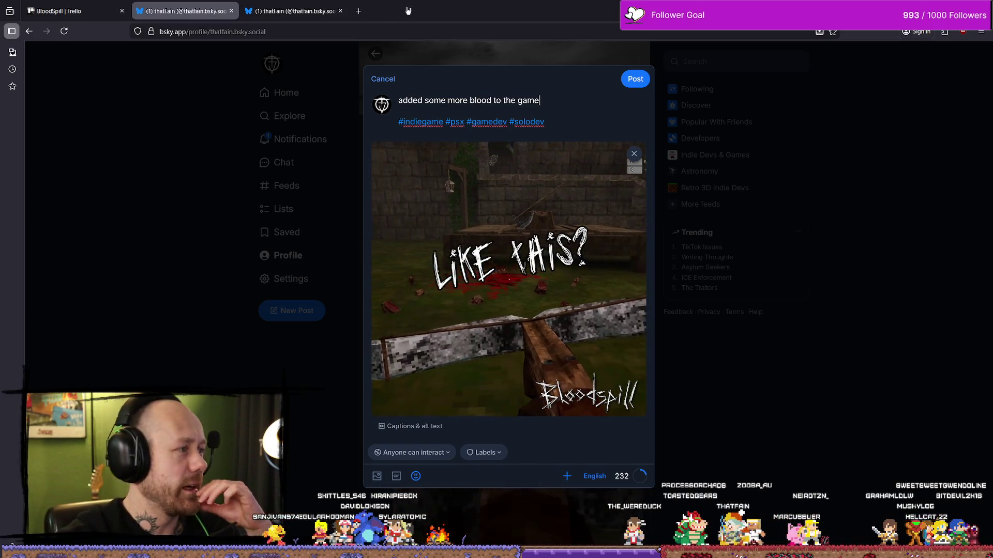
click(358, 10)
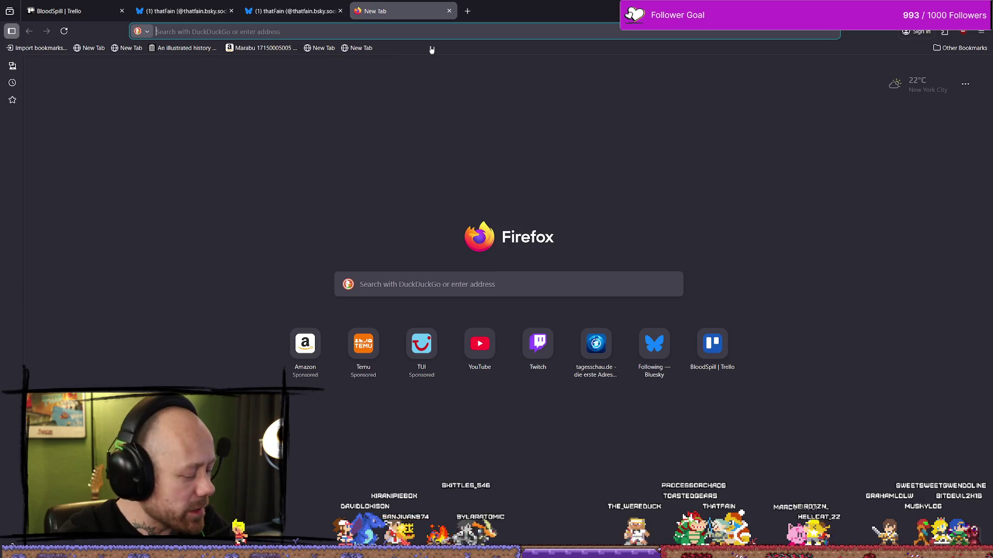
Step: Go to YouTube and search for 'calamity oath of despair'
text(outube.com)
key(Return)
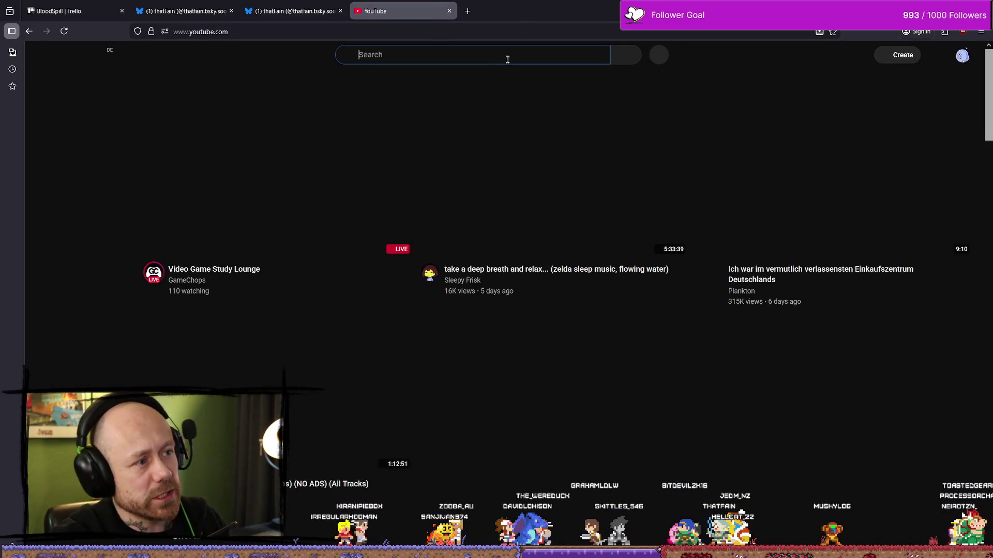
click(412, 55)
text(cal)
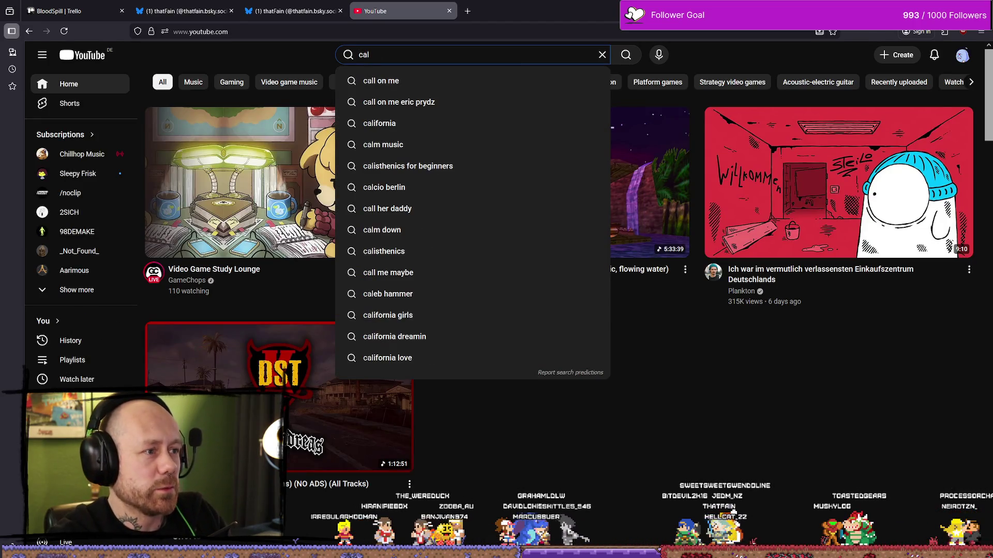
key(BackSpace)
key(BackSpace)
key(BackSpace)
text(calamity p)
key(BackSpace)
text(o)
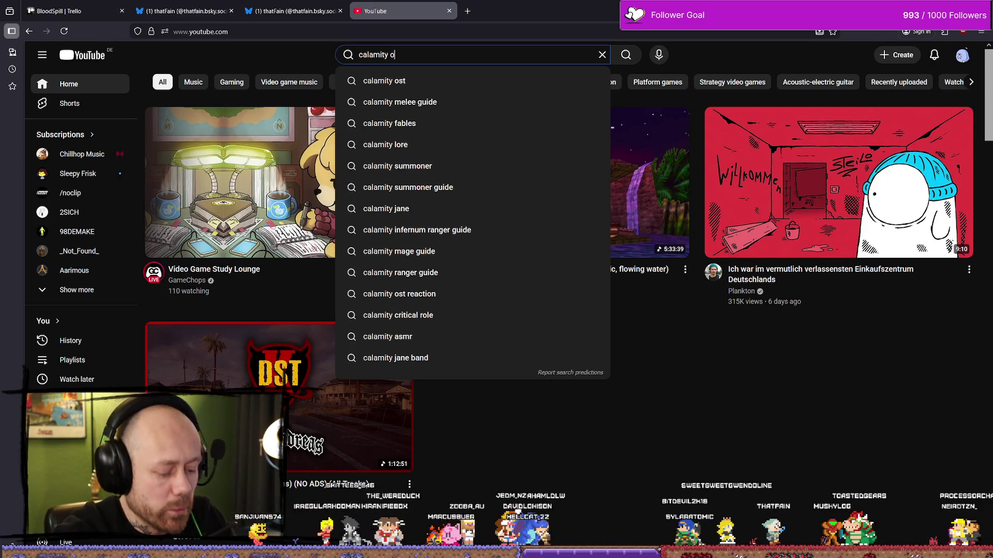
text(ath)
key(Down)
key(Return)
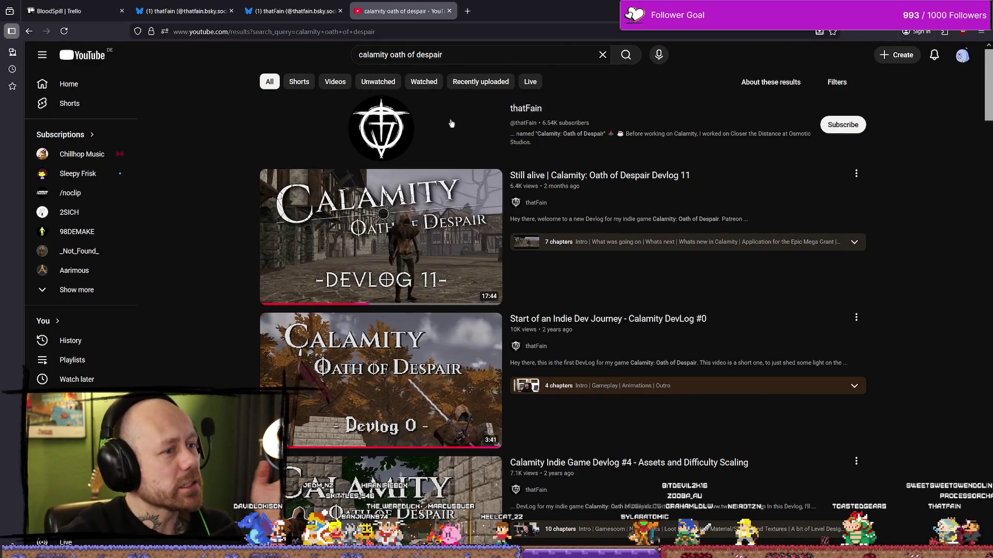
Step: From the developer's channel Videos list, play the Devlog 11 video
click(532, 110)
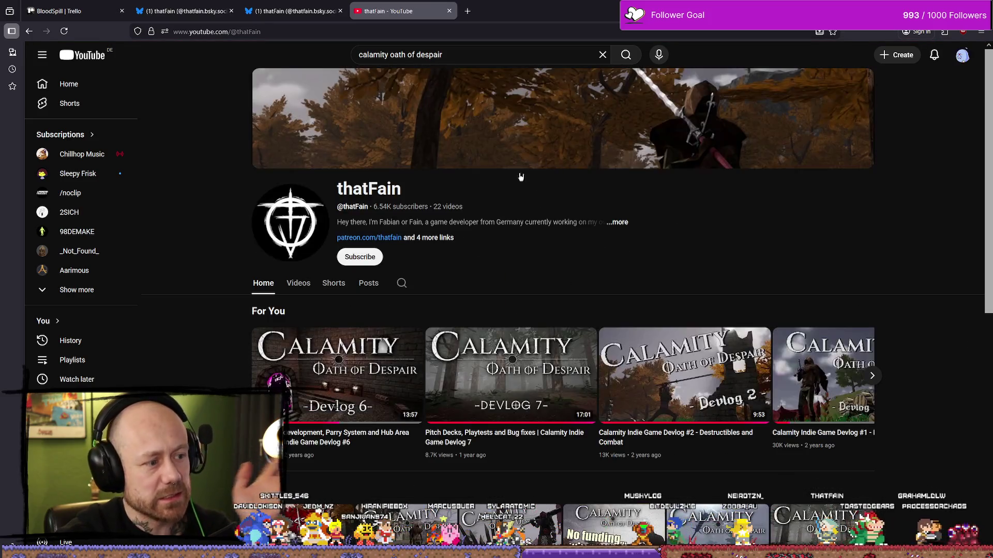
click(305, 285)
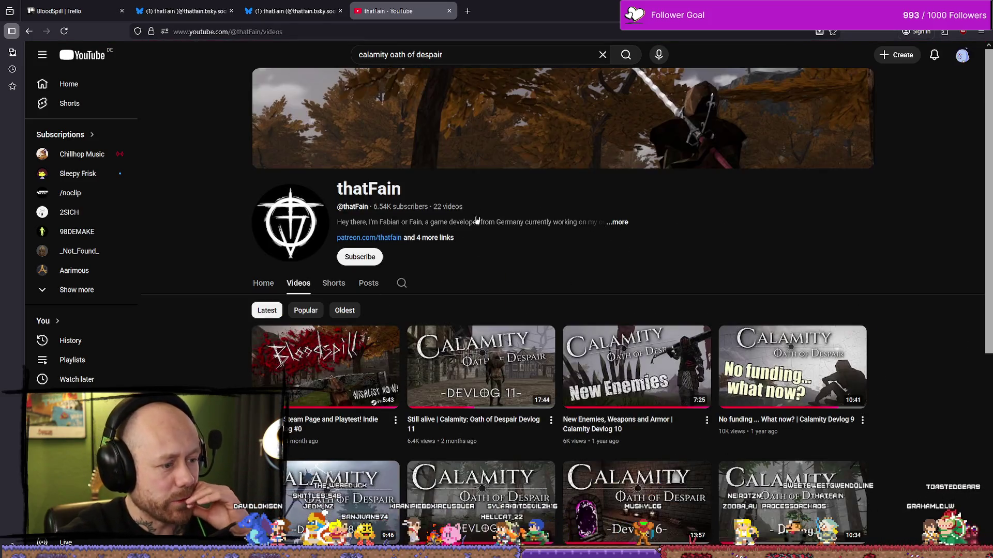
scroll(937, 227, down, 3)
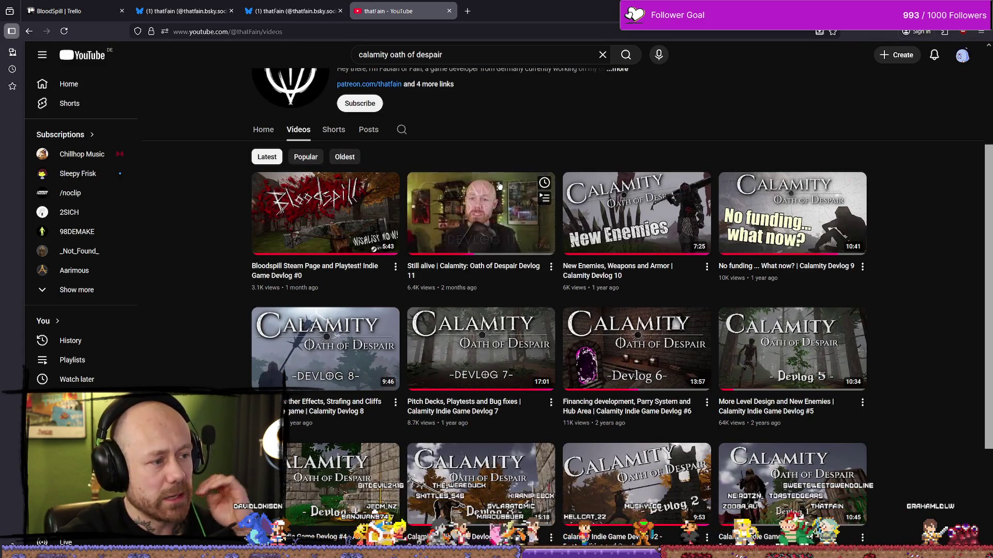
click(517, 231)
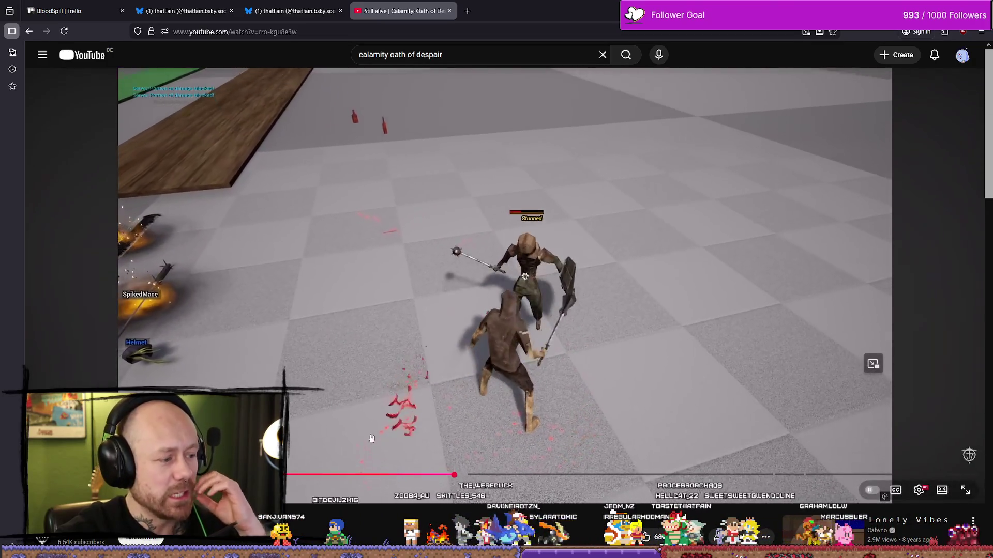
Step: Seek the Calamity: Oath of Despair video ahead to its stats and inventory screens, then close the tab
key(Left)
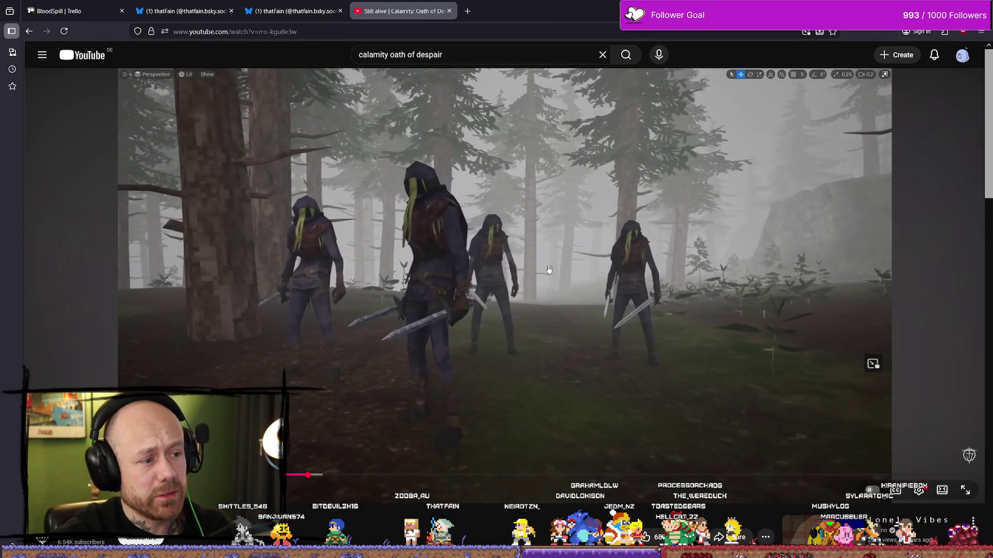
click(548, 270)
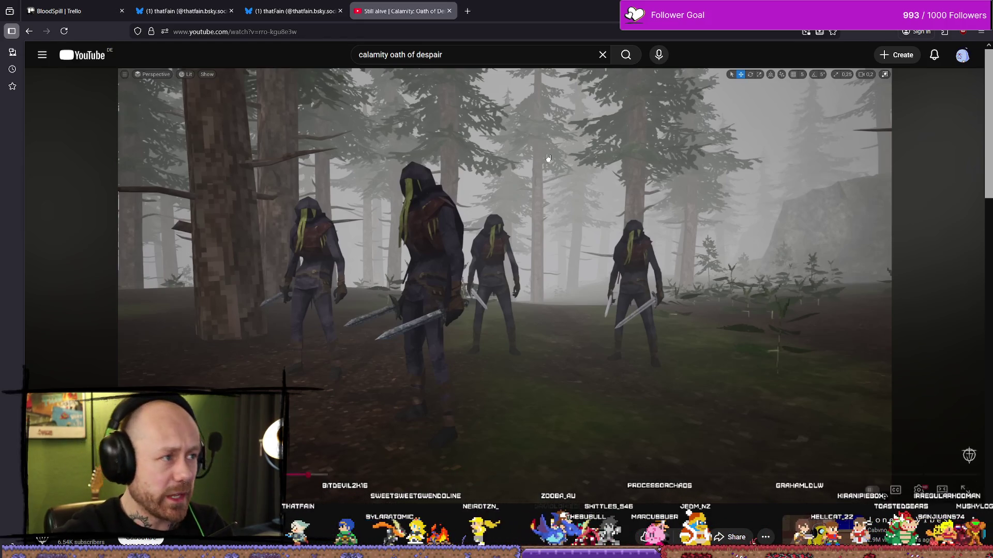
click(593, 253)
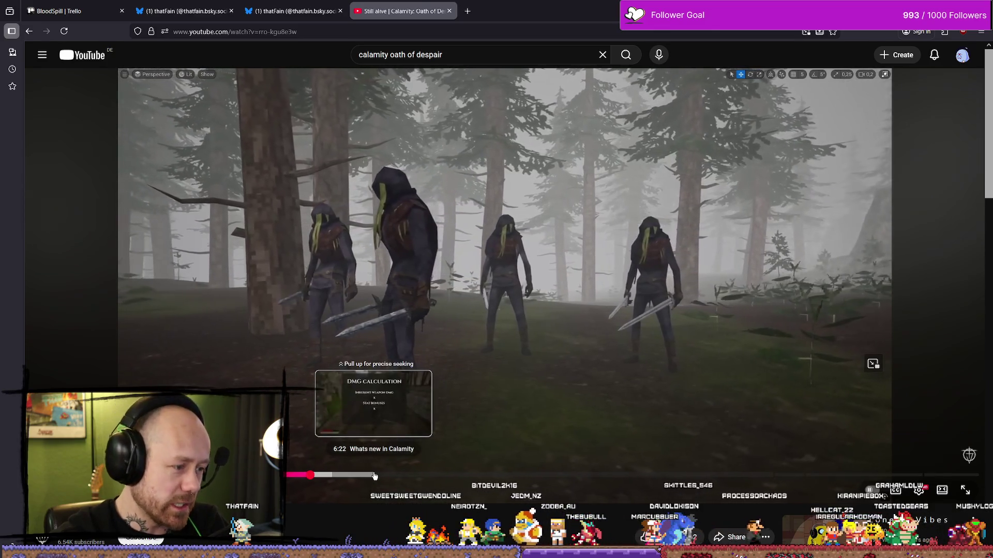
click(398, 475)
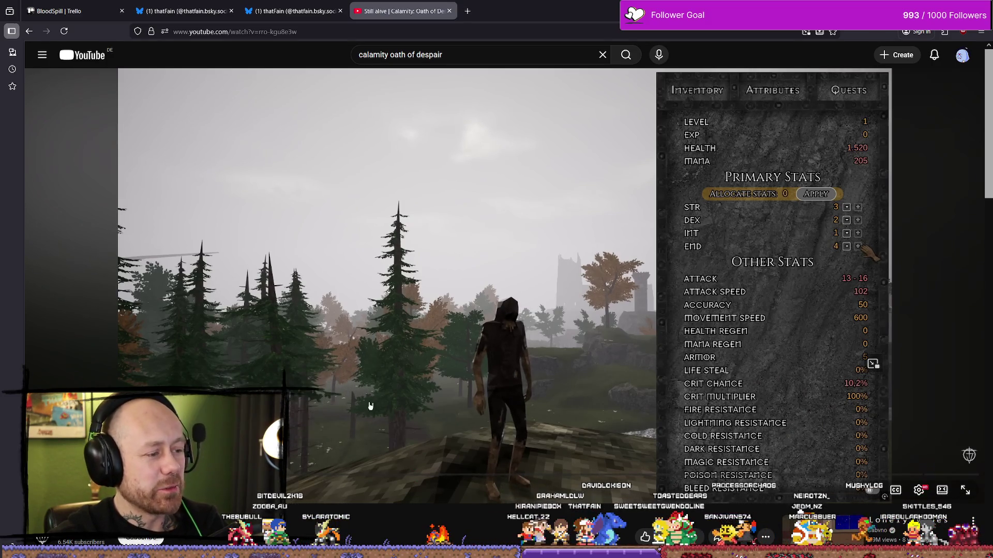
key(Right)
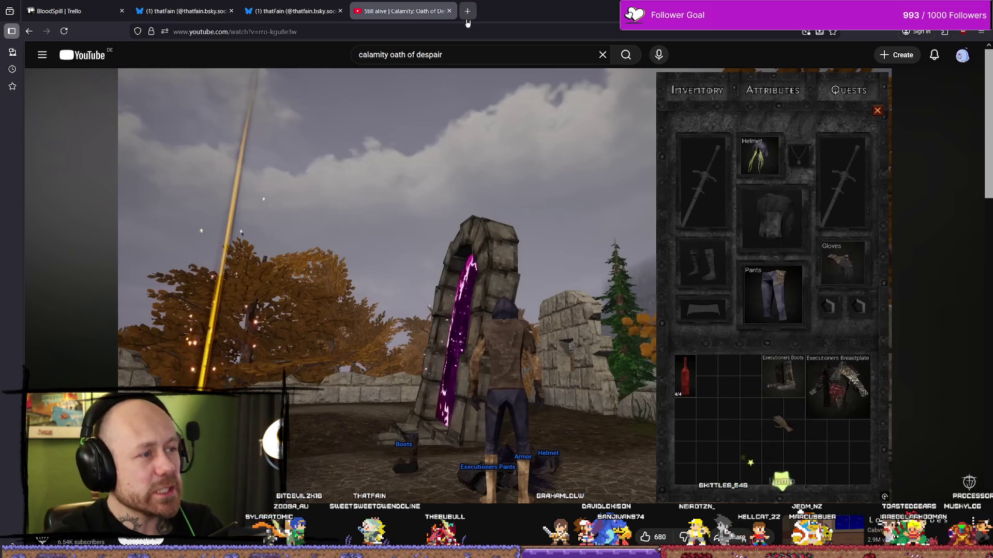
key(ctrl+w)
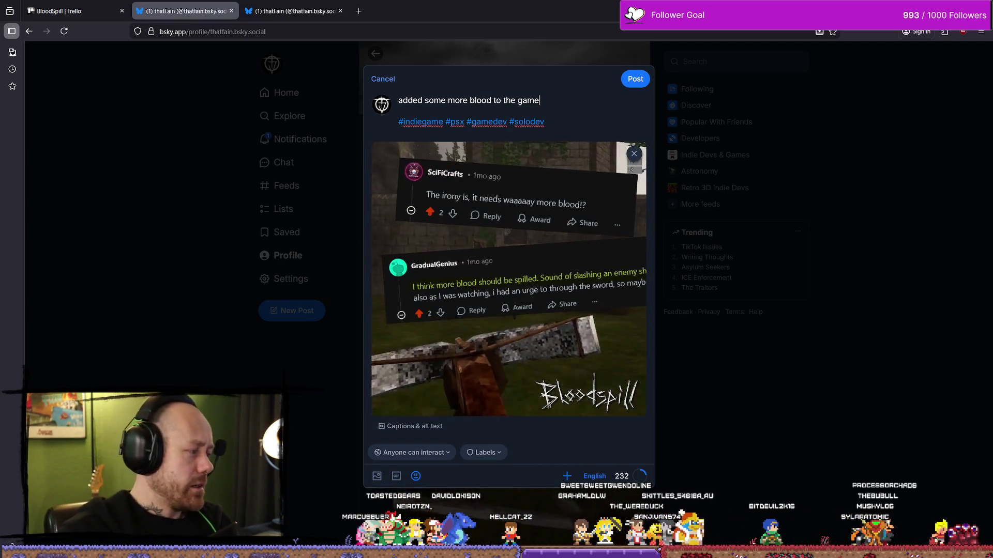
Step: Place the caret after the draft sentence 'added some more blood to the game'
click(577, 107)
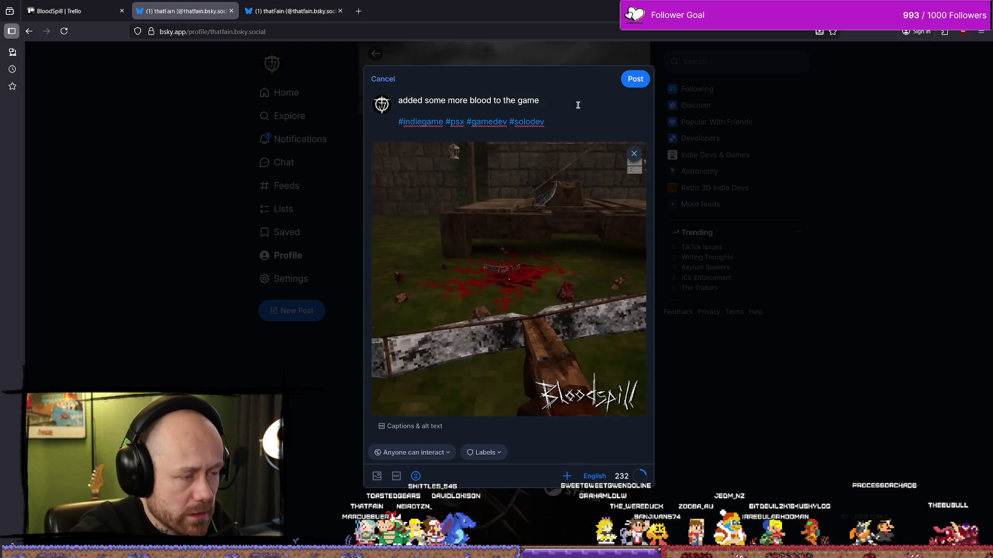
Step: Prefix the caption with 'on popular demand I' and change 'blood' to 'blood effects'
text(, pmn)
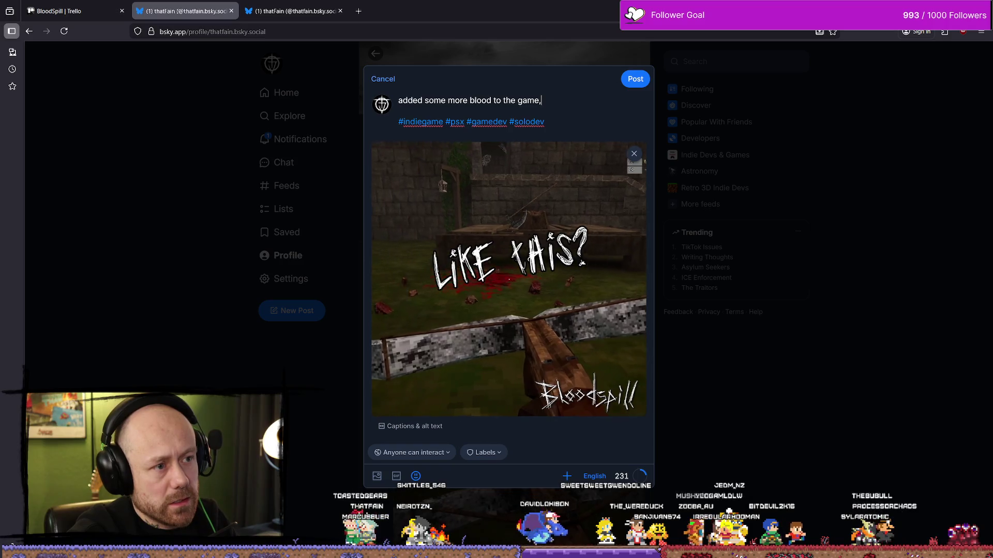
click(403, 107)
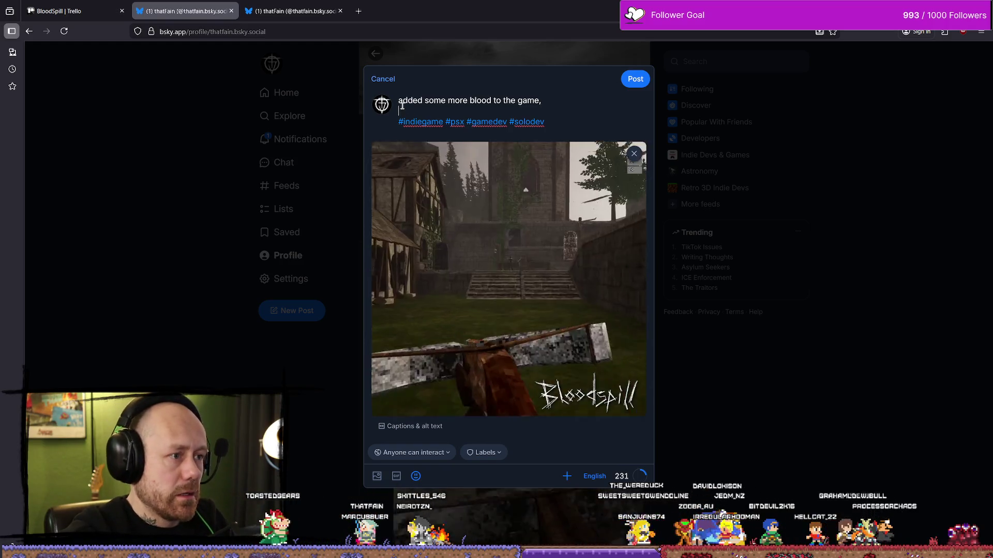
key(Up)
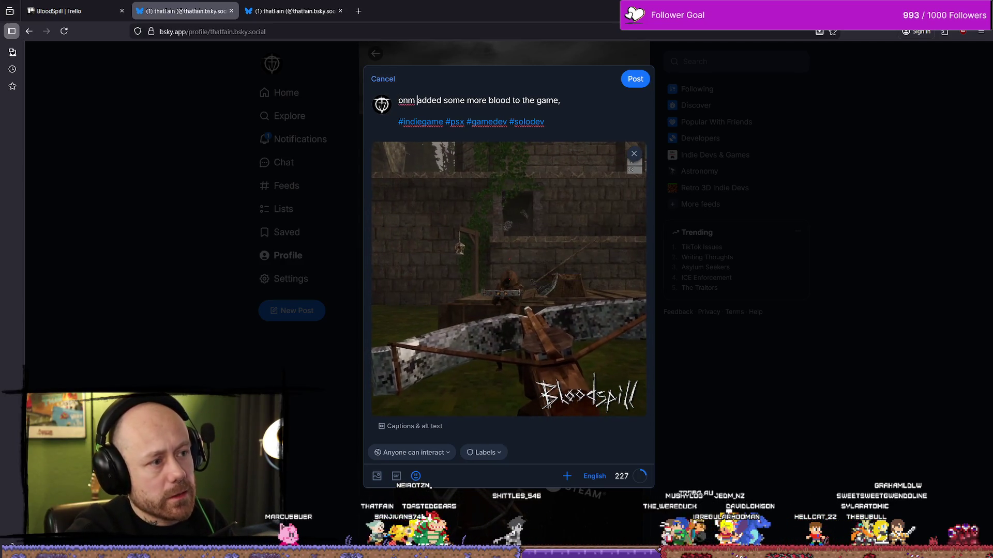
text(popular demand I)
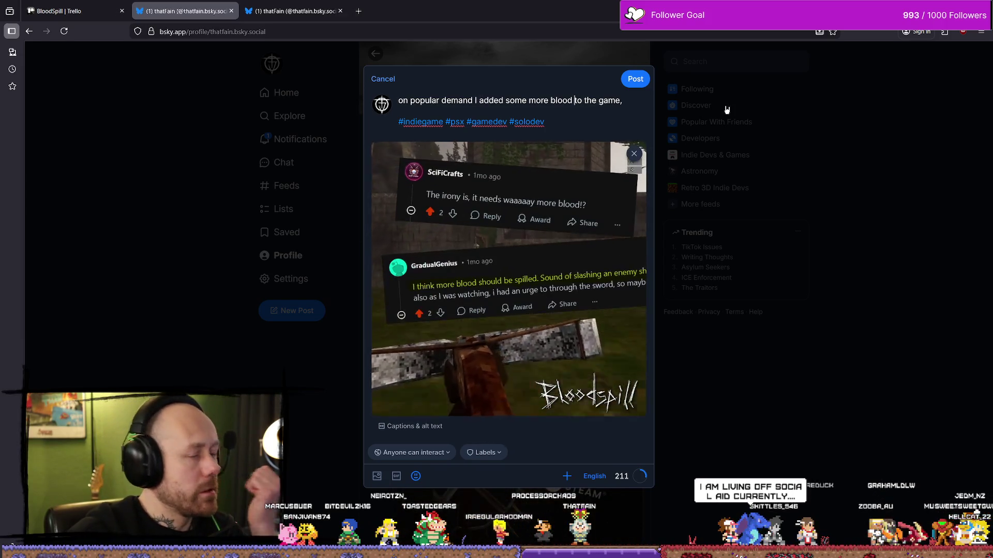
text(ts)
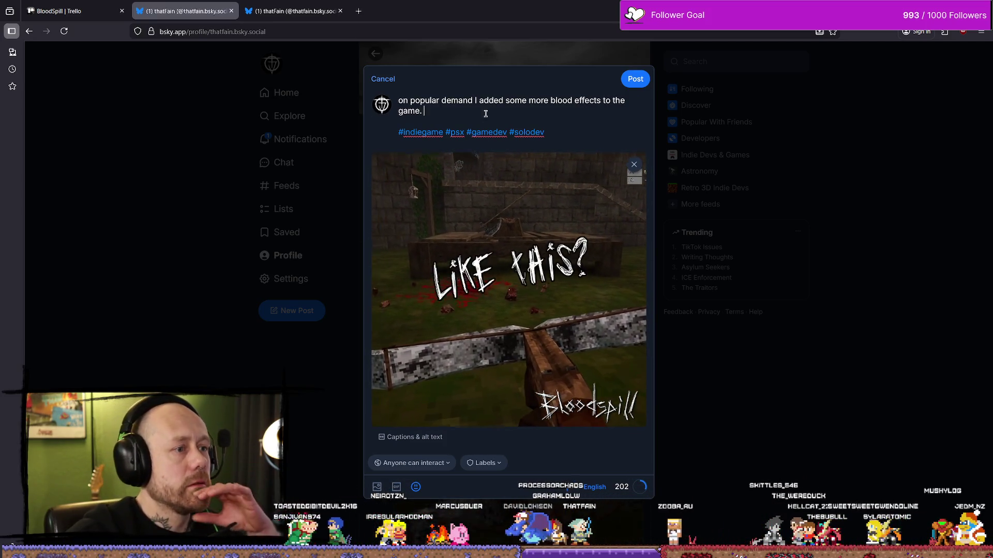
key(ctrl+a)
key(Right)
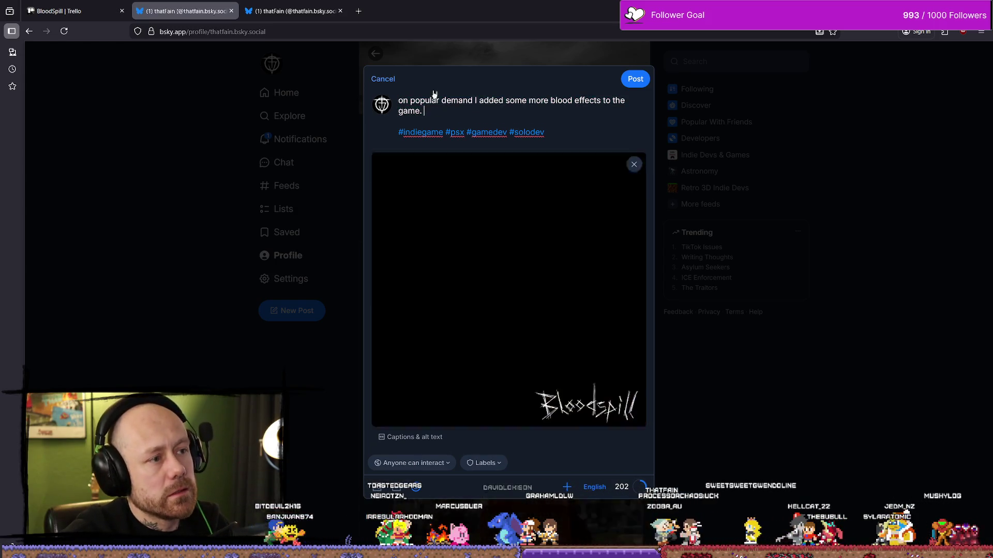
Step: Close the accidentally opened browser tab and get focus back on the Bluesky draft text
click(359, 11)
key(ctrl+w)
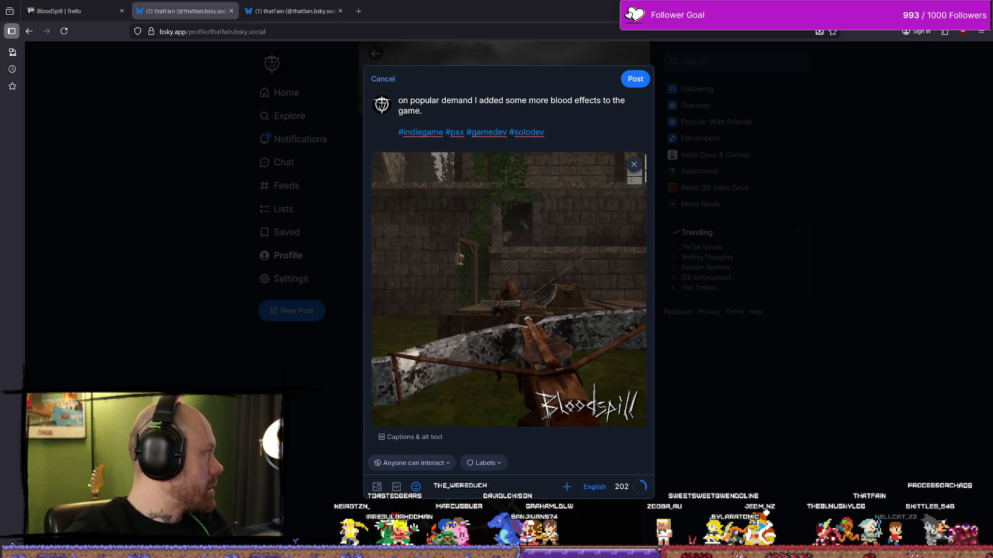
drag(423, 111, 412, 102)
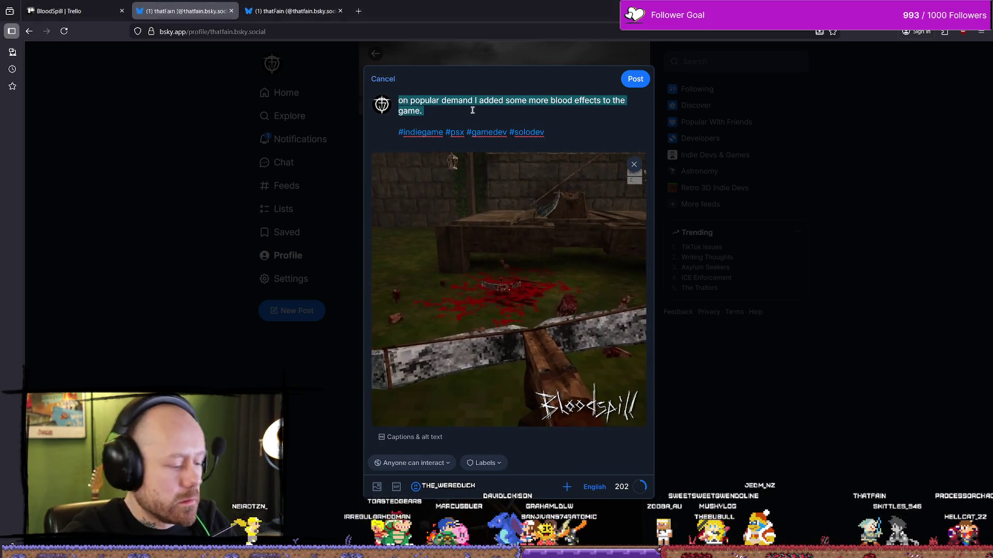
key(alt+Tab)
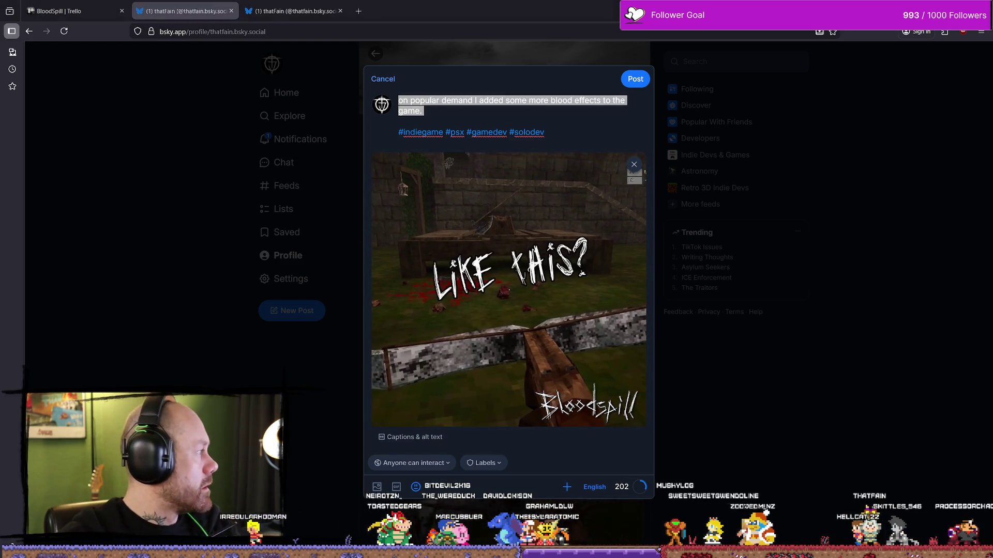
click(551, 130)
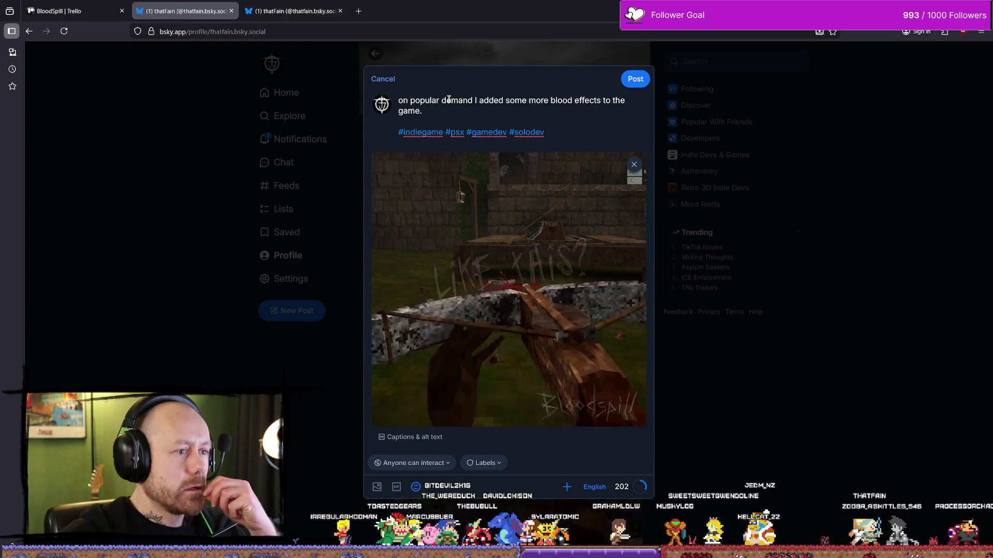
drag(420, 101, 463, 109)
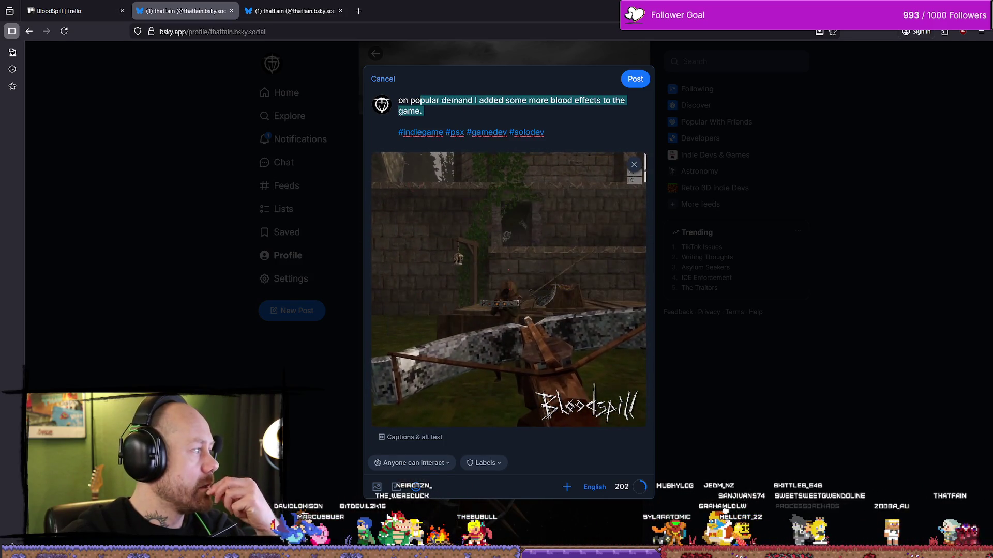
key(alt+Tab)
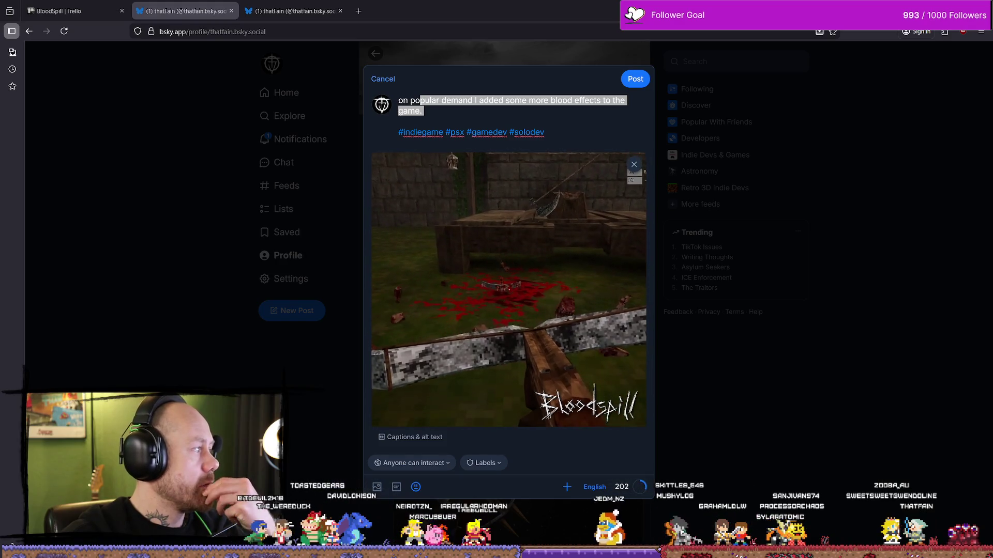
click(434, 119)
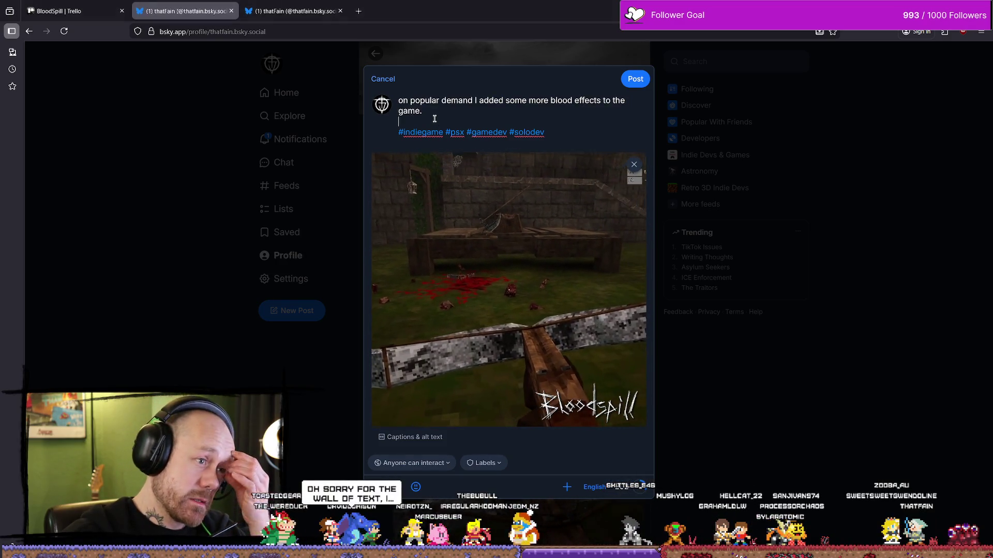
Step: Insert a comma after 'on popular demand' in the caption
click(406, 100)
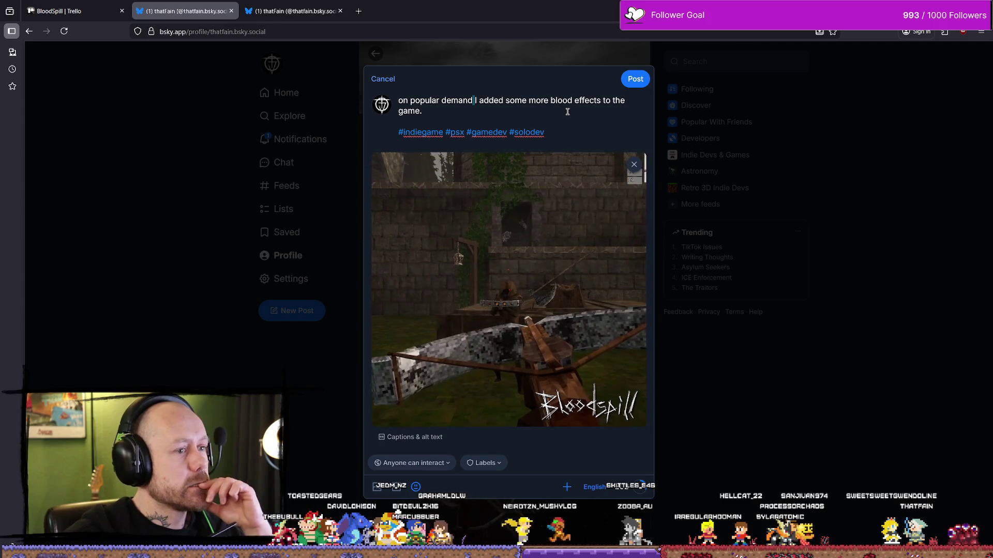
text(,)
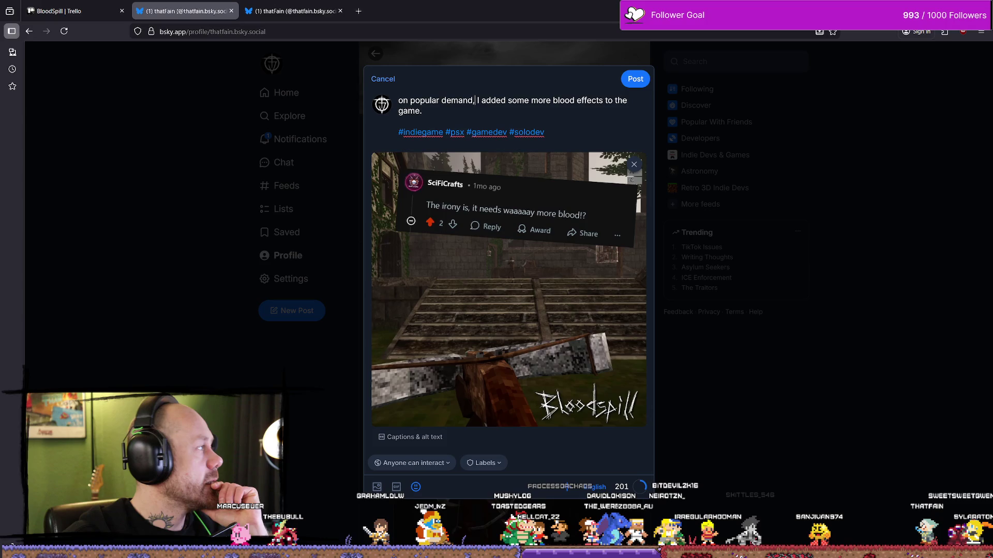
double_click(402, 100)
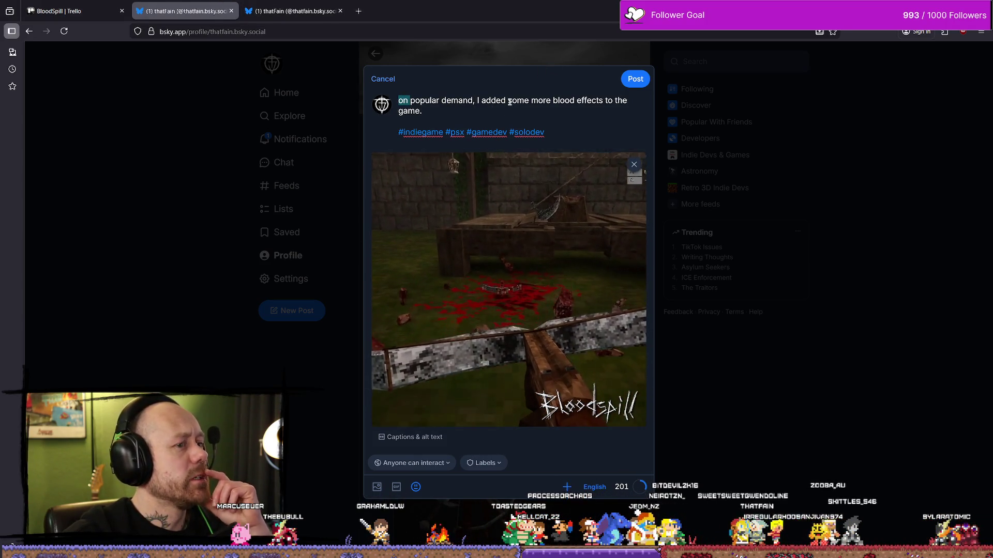
click(463, 101)
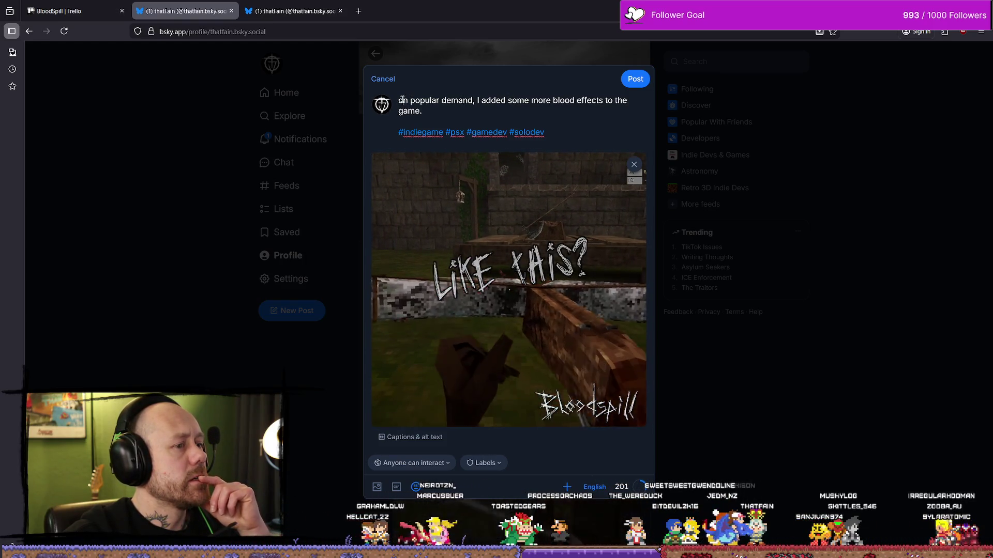
Step: Add a blank line between the caption sentence and the four hashtags
double_click(401, 100)
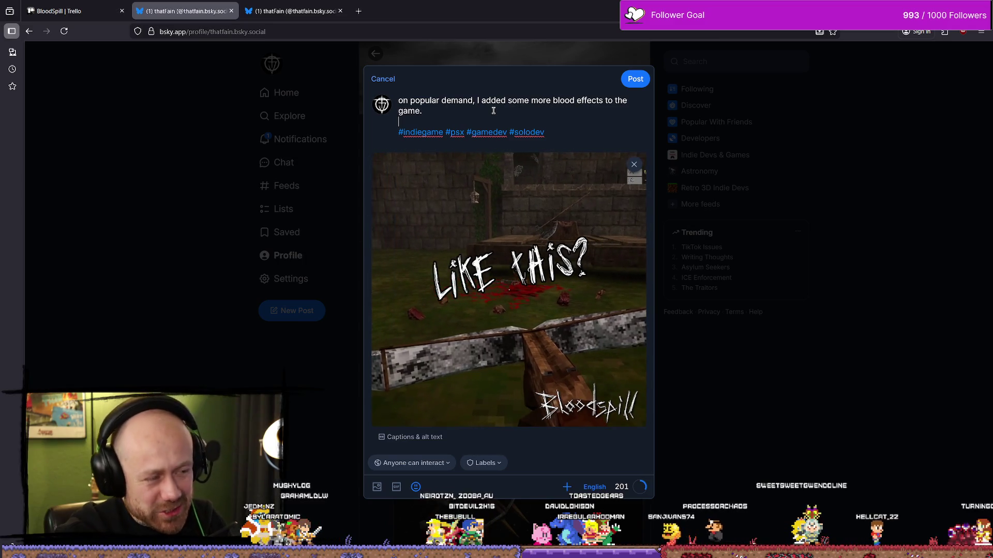
key(Return)
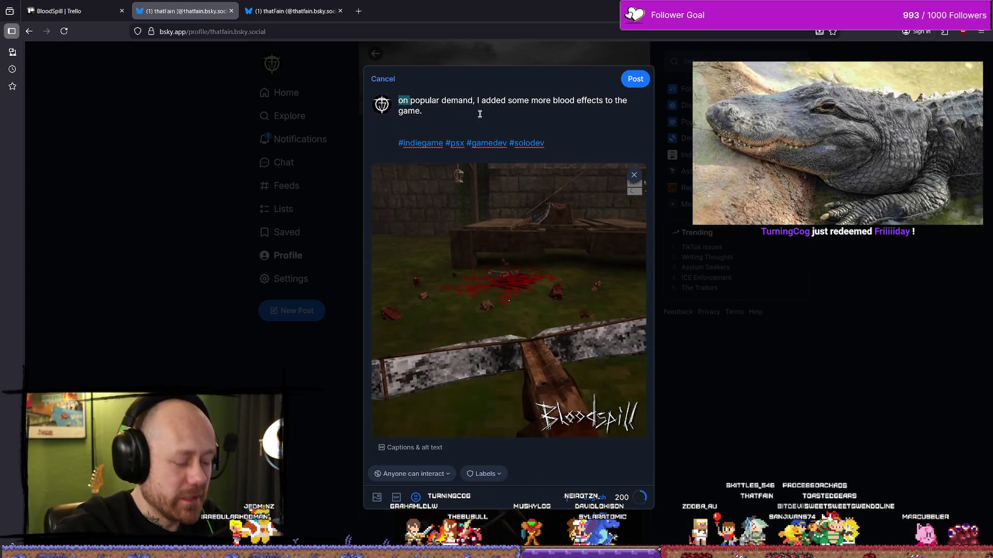
Step: Start the caption with 'Because of', fixing its spelling, and remove the empty line above the hashtags
text(bevause of)
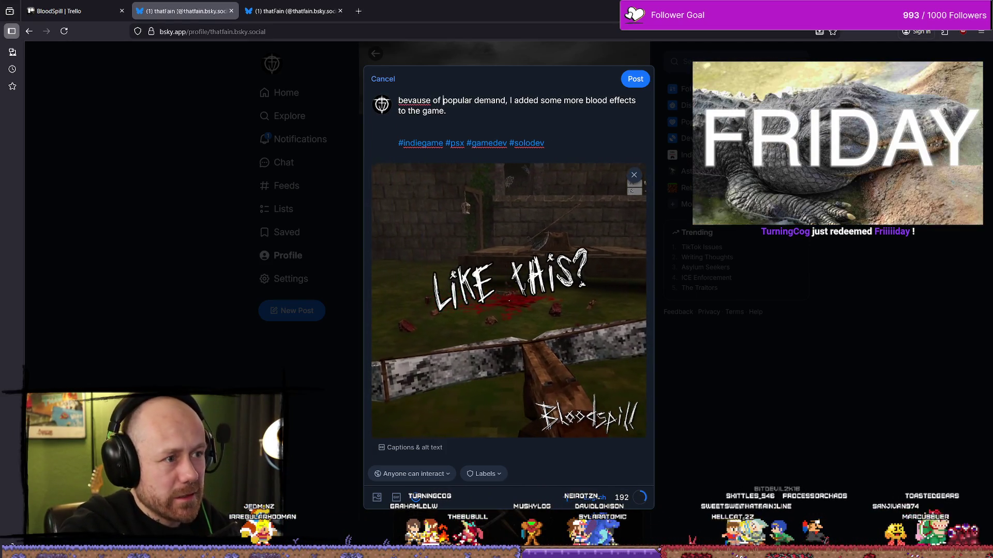
right_click(415, 103)
click(434, 117)
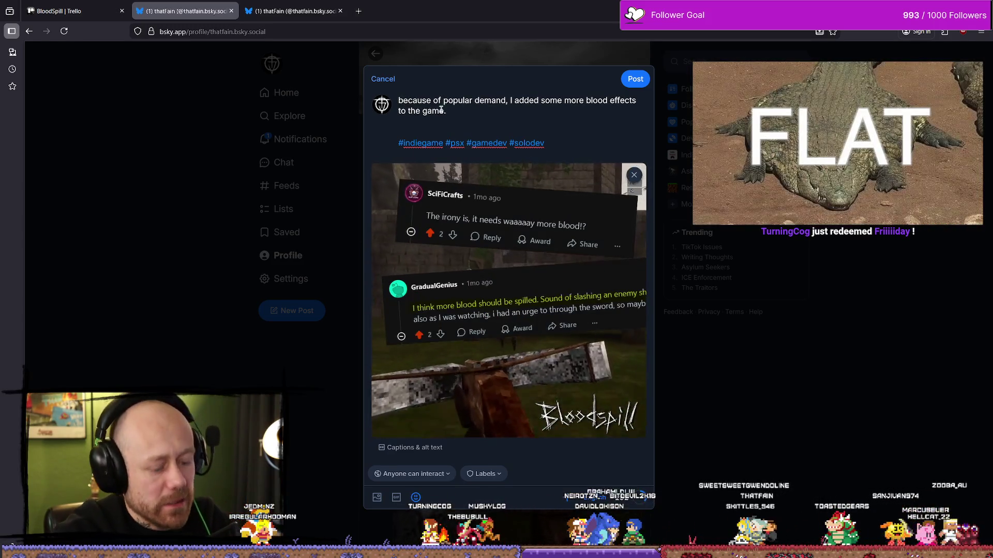
key(ctrl+Home)
key(Delete)
text(B)
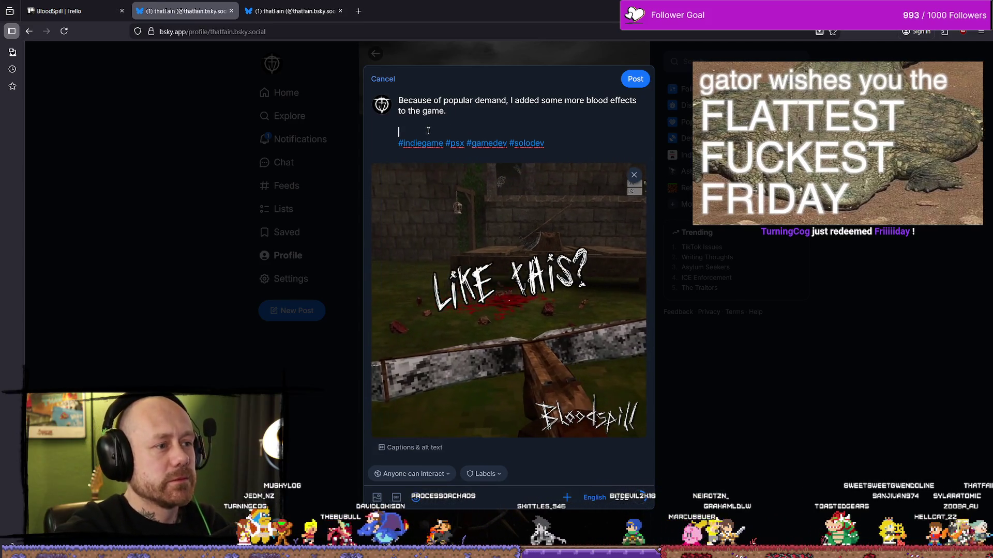
click(428, 130)
key(BackSpace)
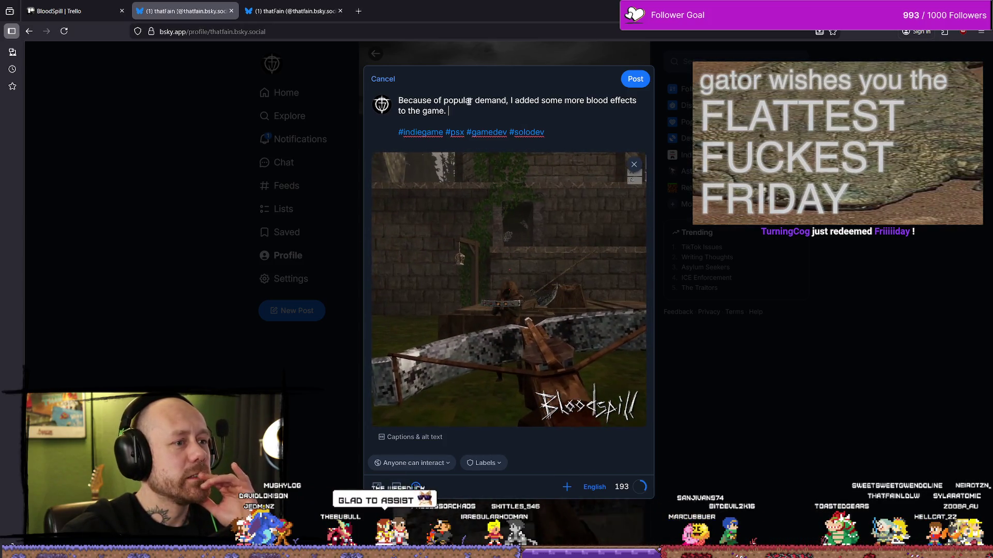
Step: Rewrite the caption as 'People demanded mooooore BLOOOOD, so here you go.' and publish the post
drag(473, 100, 399, 100)
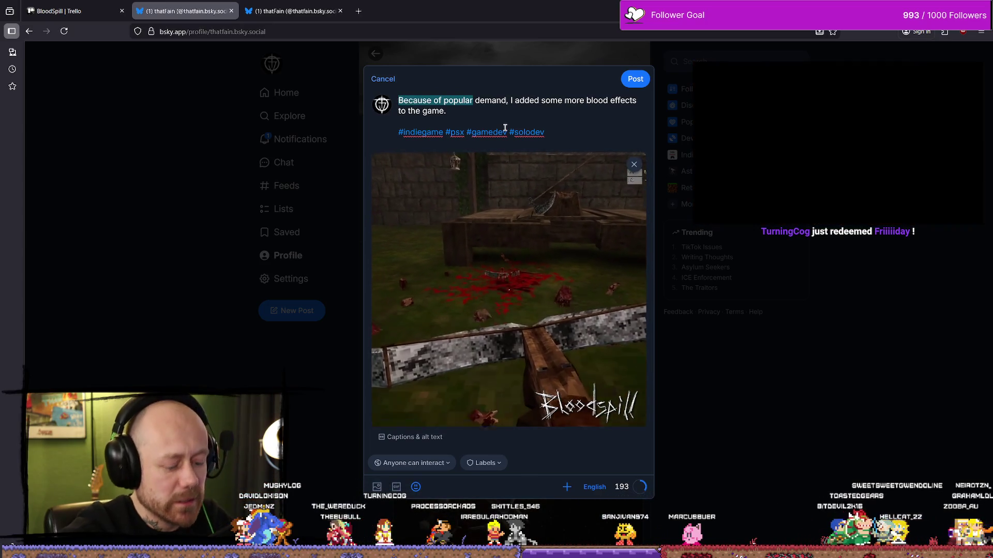
text(Poeple)
key(Delete)
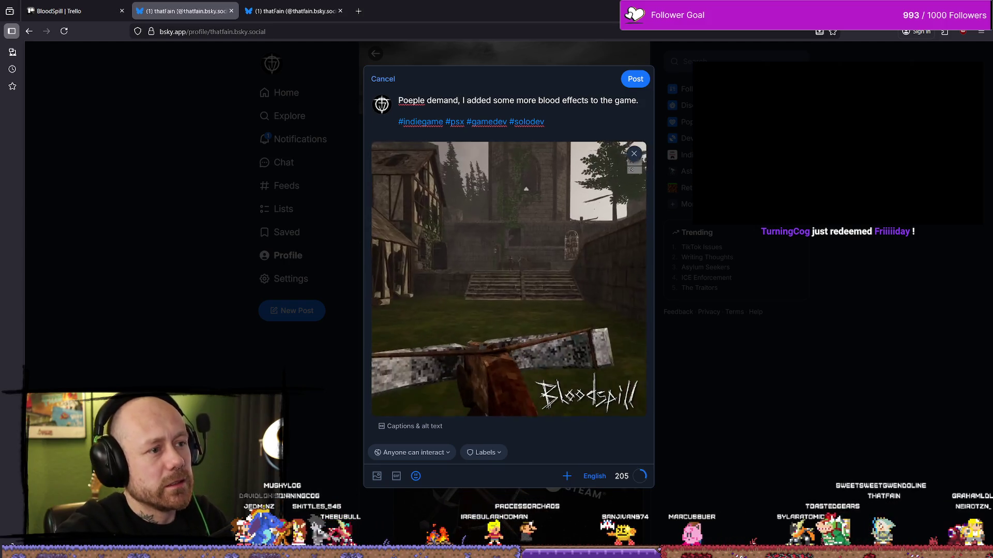
text(ed m)
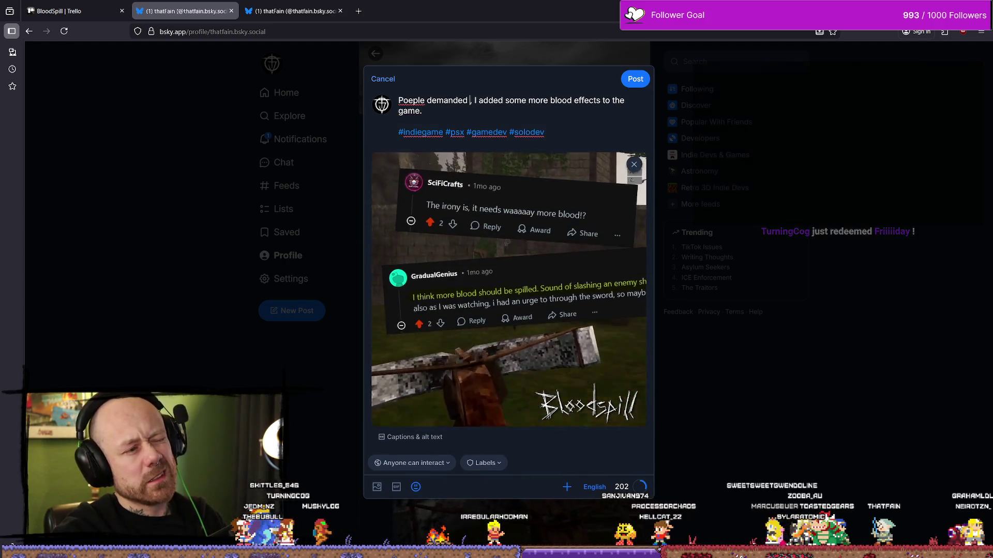
text(ore B)
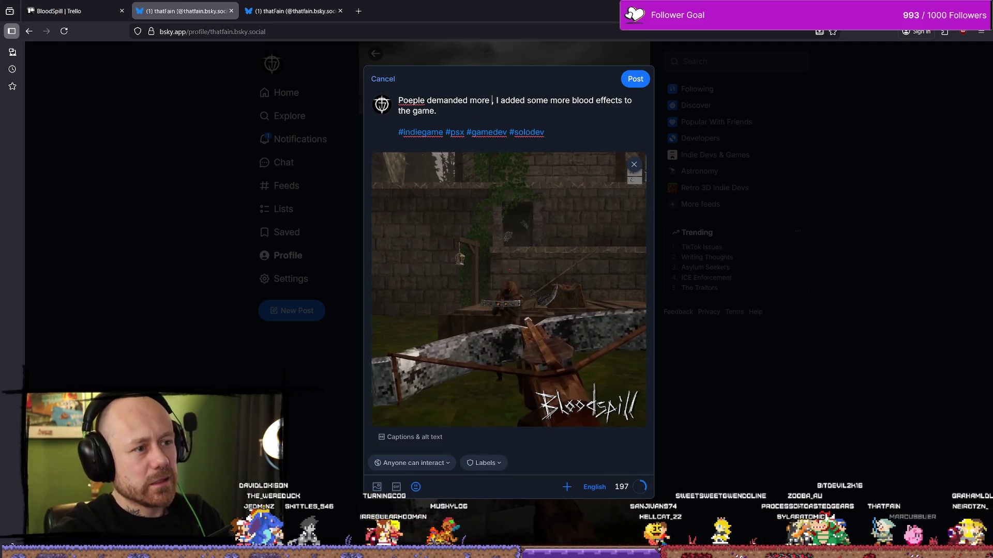
text(LOOD, )
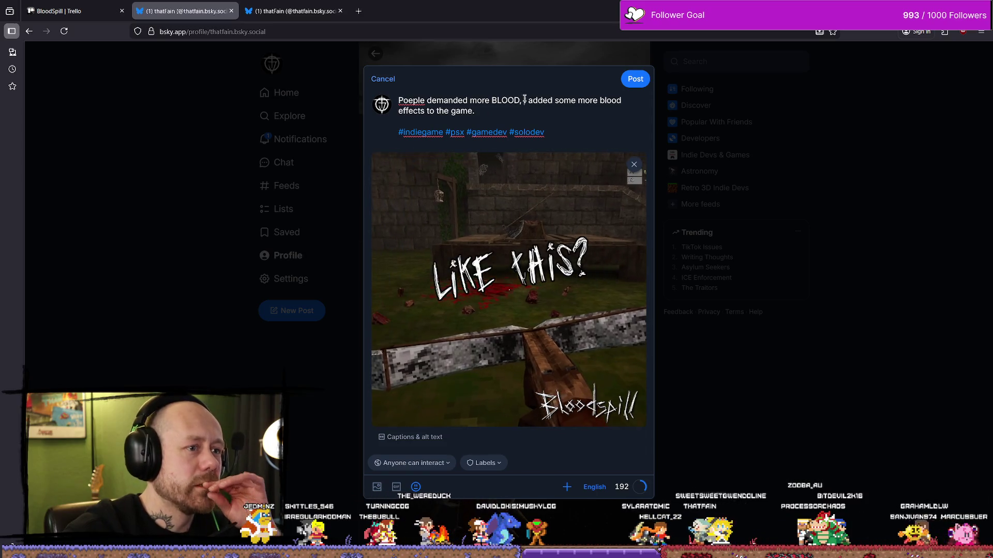
text(so)
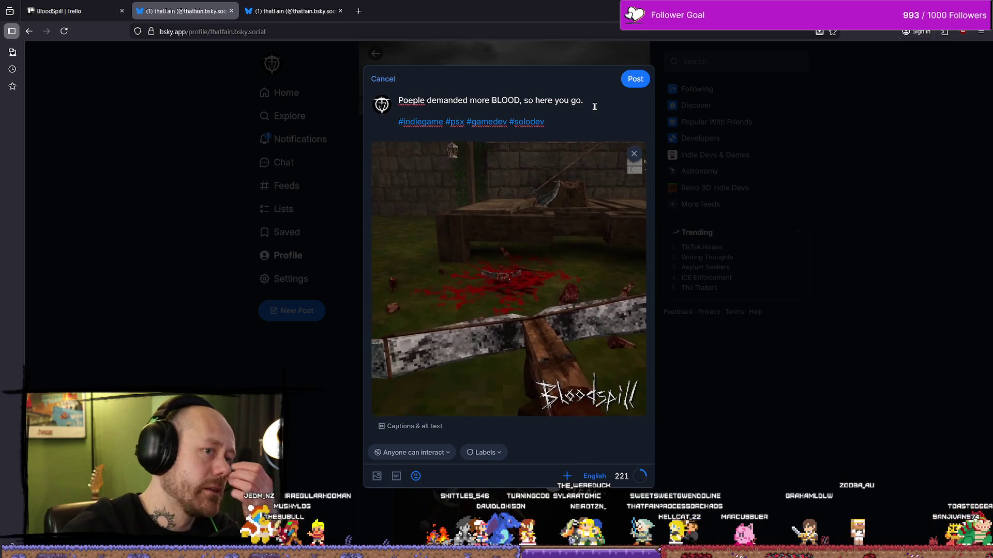
right_click(413, 102)
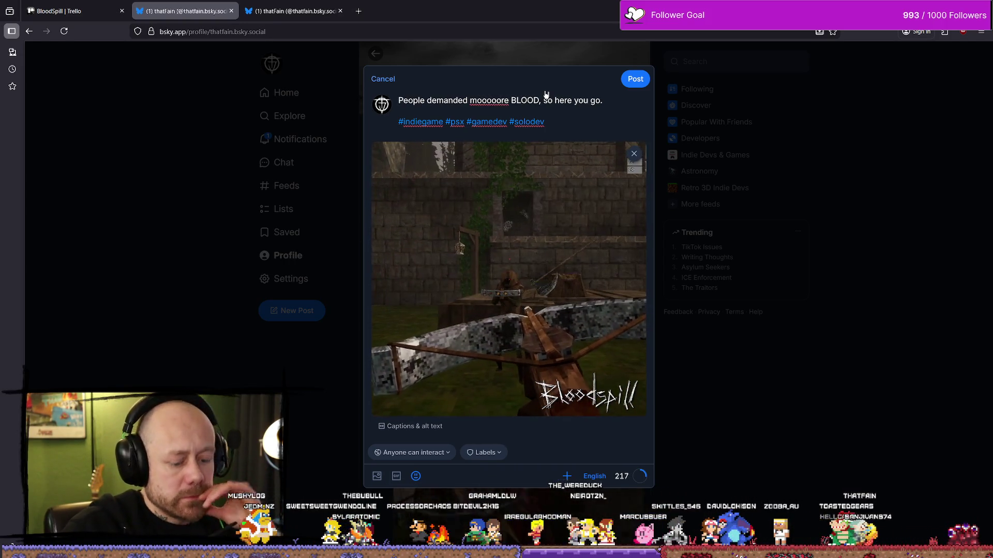
text(OO)
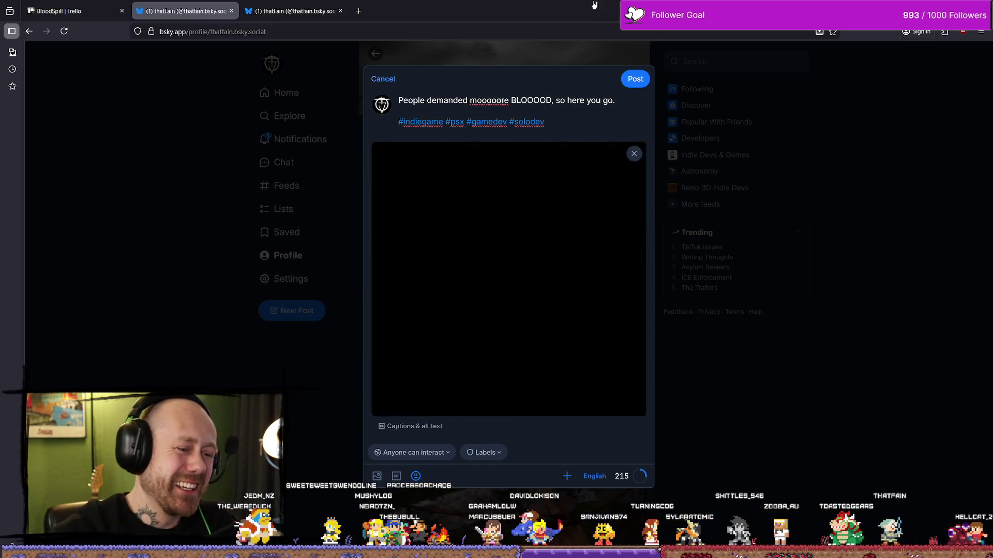
key(Right)
key(Right)
key(Right)
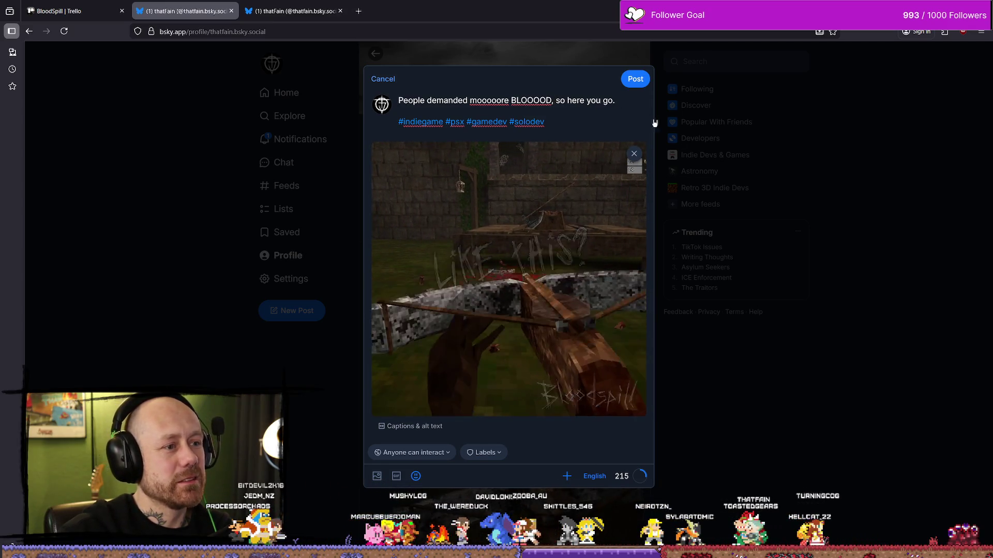
click(636, 86)
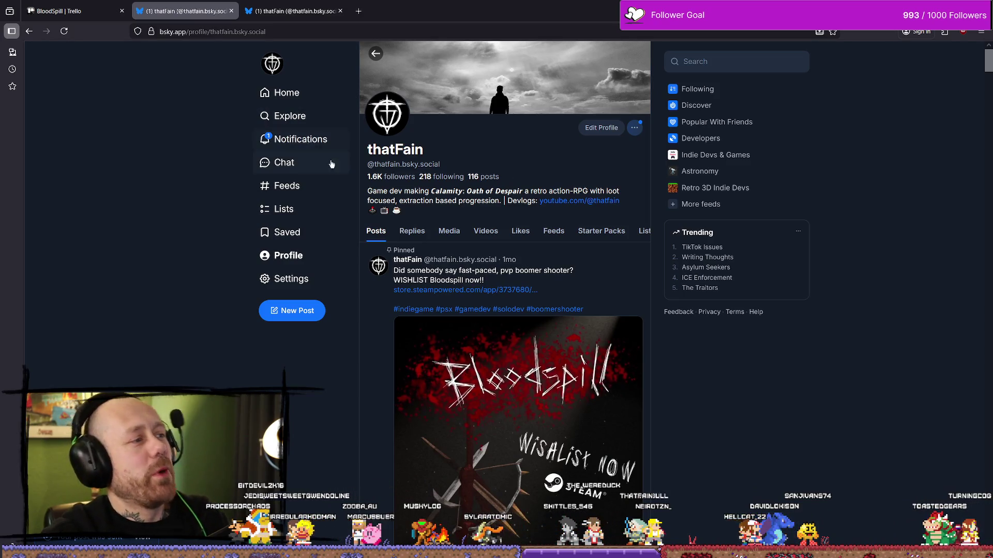
click(324, 141)
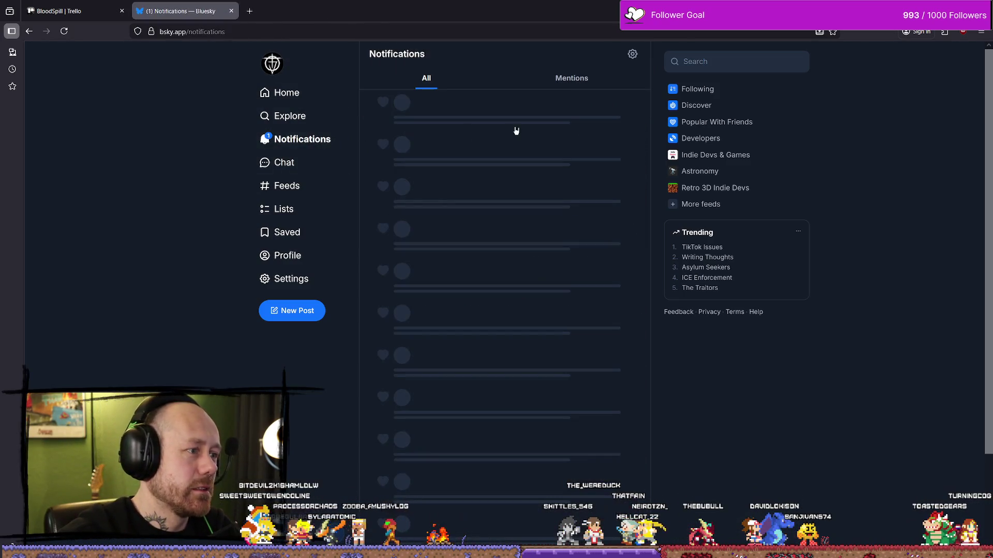
Step: Follow back the newest follower, return to the Bluesky home feed, and open a new tab
click(424, 147)
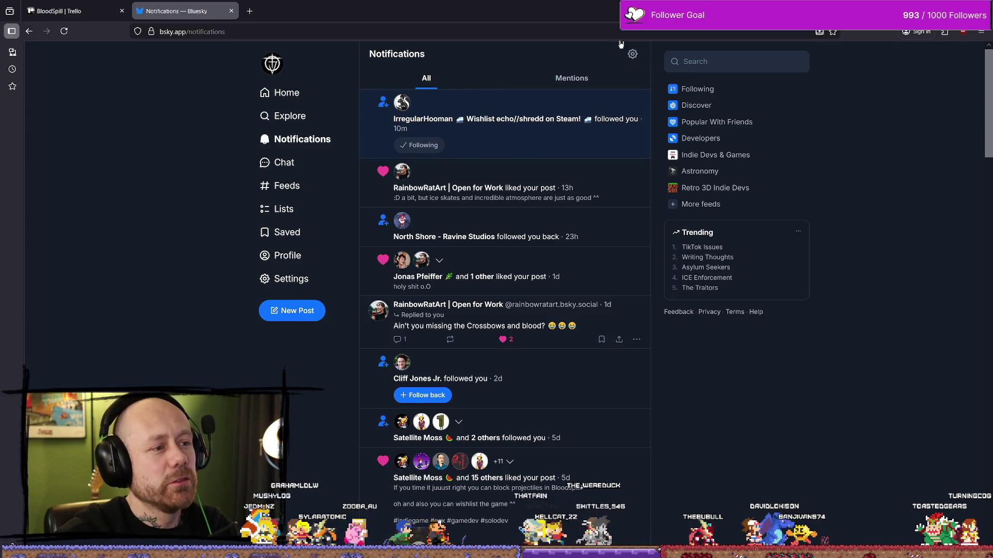
click(291, 95)
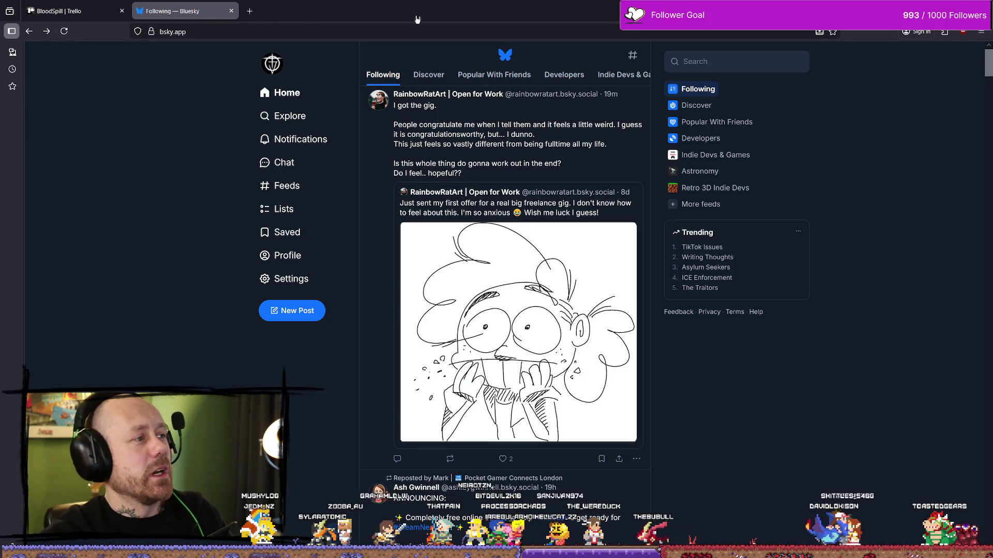
click(250, 11)
Step: Load twitter.com in the new Firefox tab
text(twitch.tv/)
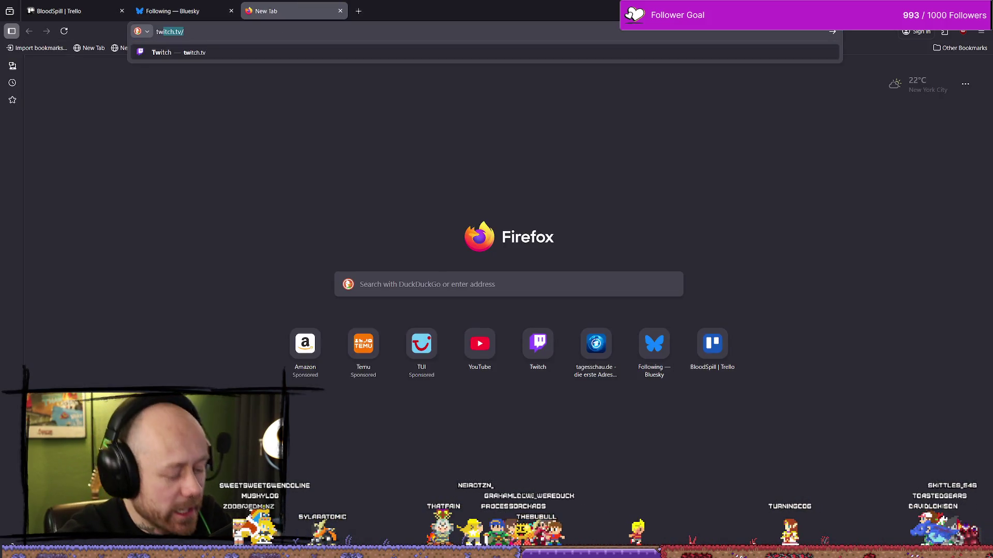
key(Down)
key(Down)
key(Down)
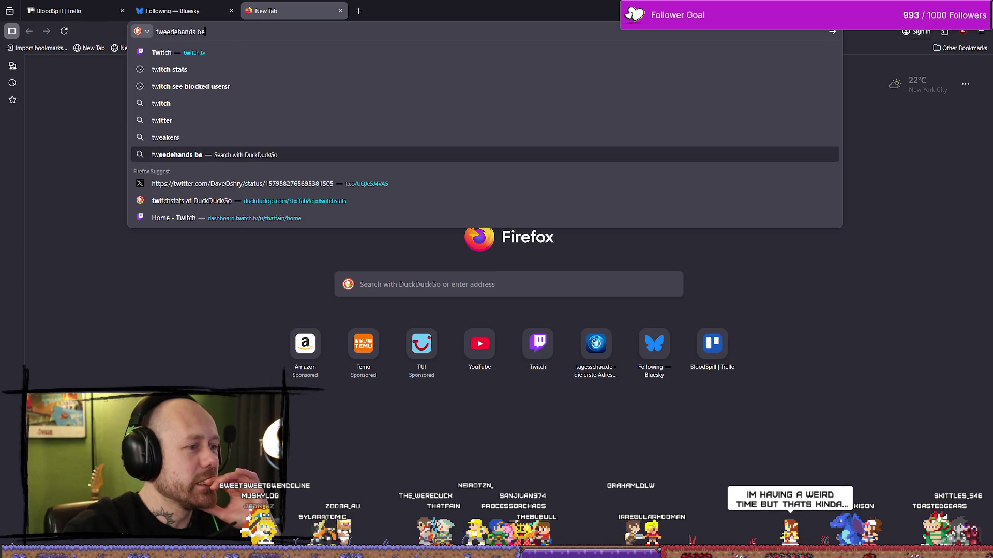
key(Up)
key(Up)
key(Up)
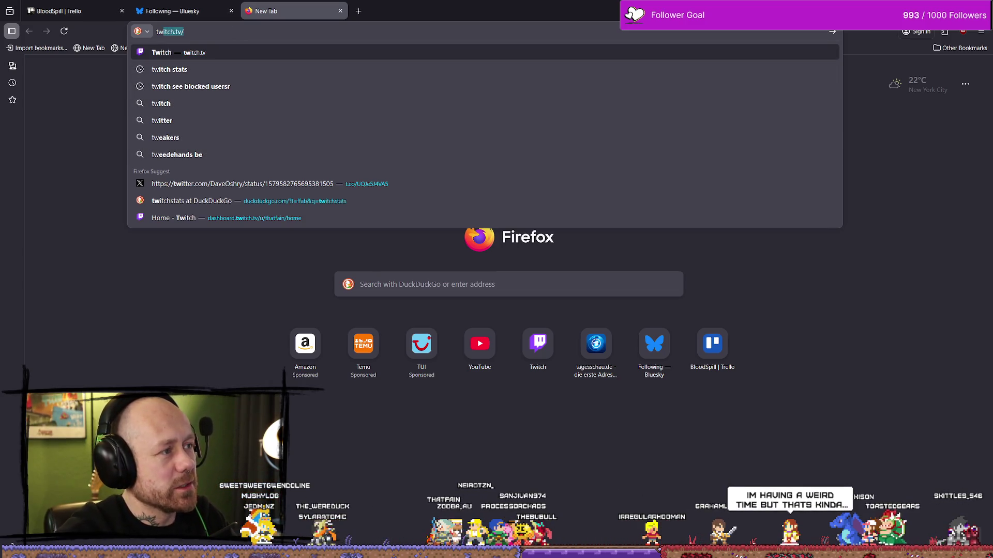
text(itter.com)
key(Return)
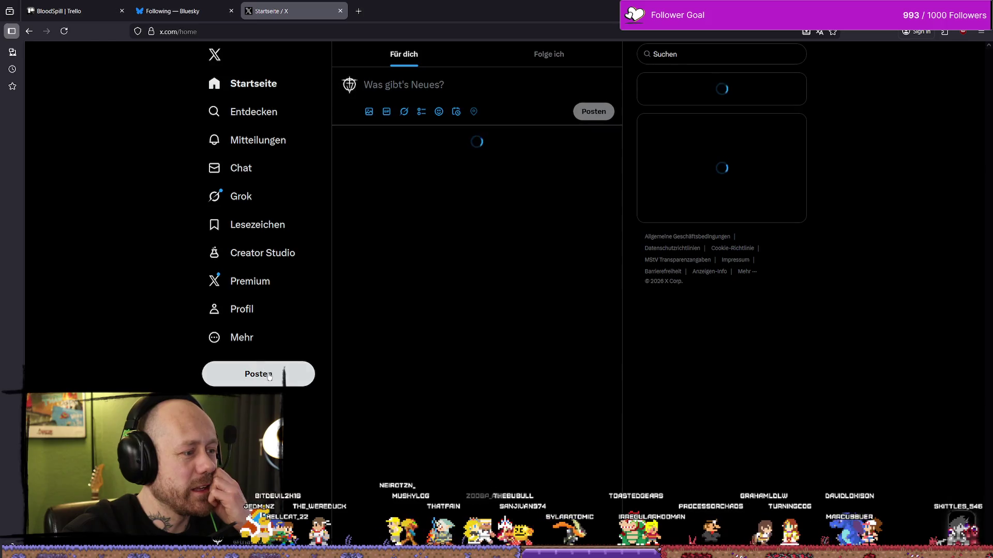
Step: Dismiss the empty X post composer and open your own profile
click(259, 373)
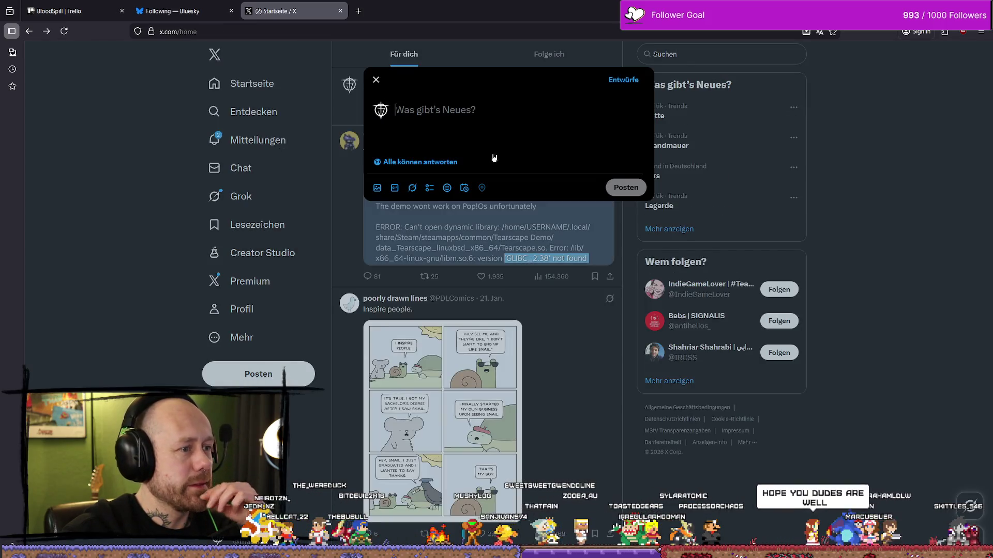
key(Escape)
click(261, 140)
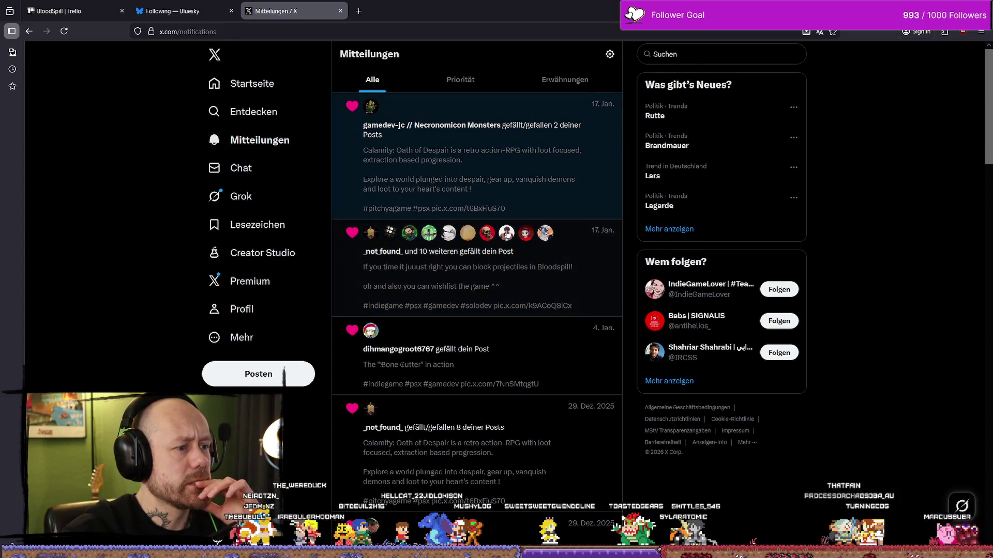
click(248, 311)
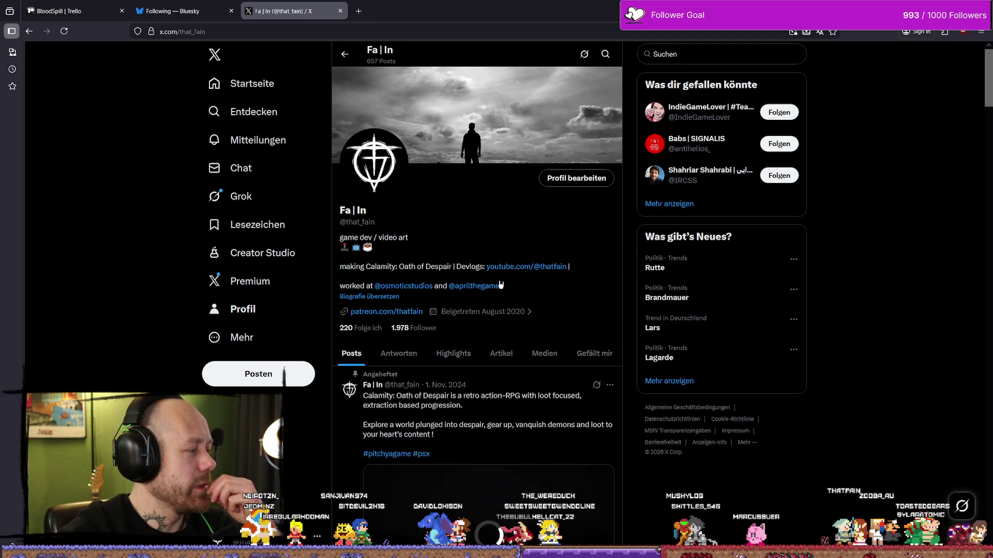
Step: Select the '#indiegame #psx #gamedev #solodev' line on the earlier Bloodspill post
mouse_move(500, 285)
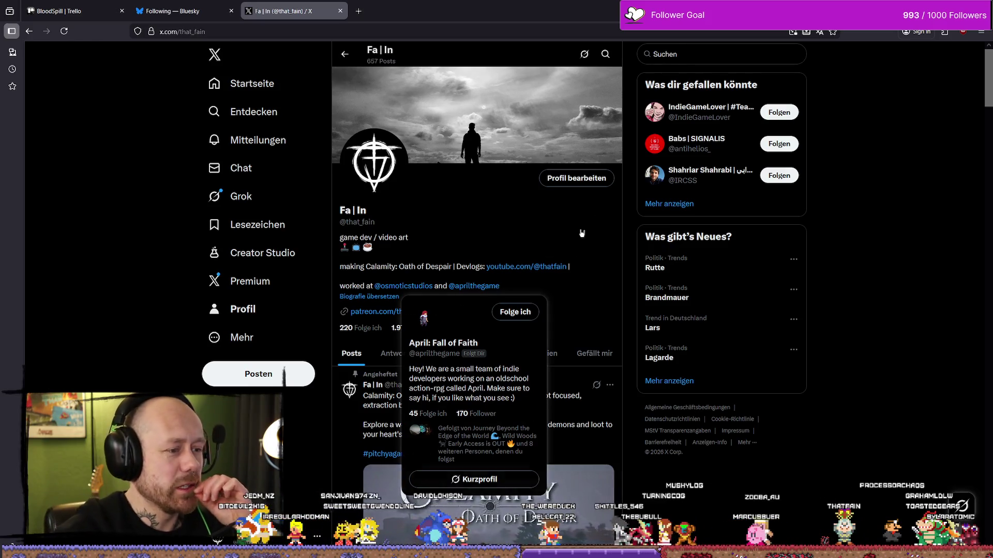
scroll(584, 224, down, 10)
scroll(490, 271, down, 2)
scroll(490, 271, up, 2)
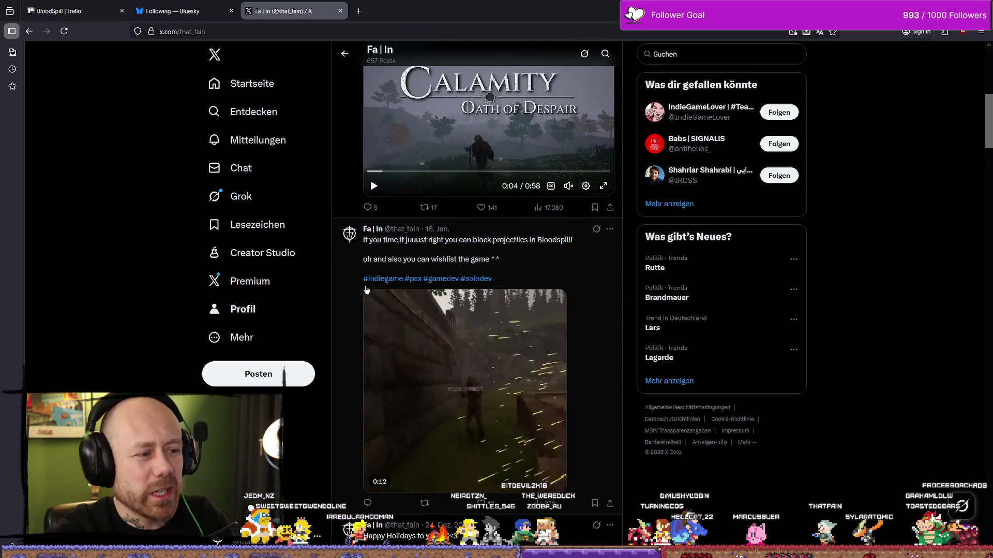
drag(365, 291, 512, 290)
key(ctrl+c)
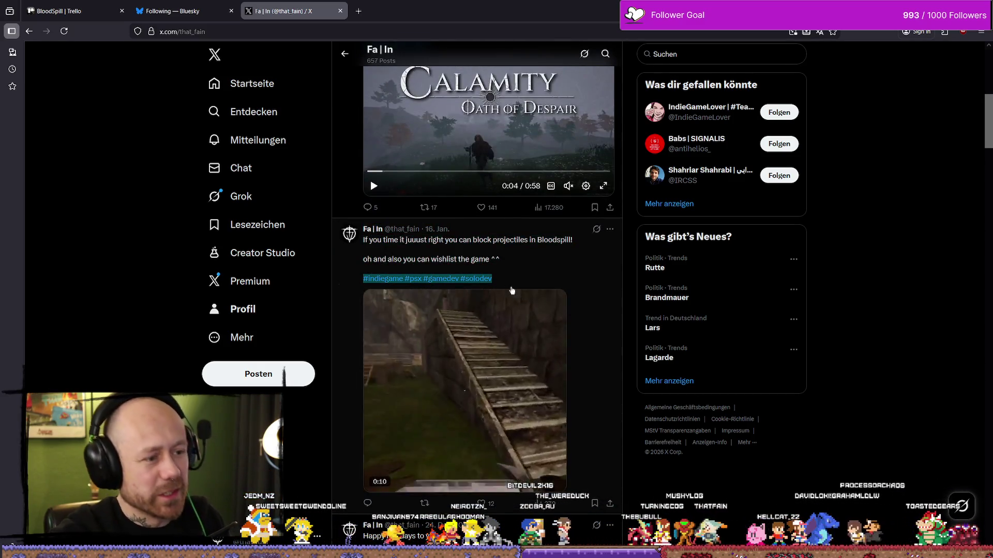
click(279, 380)
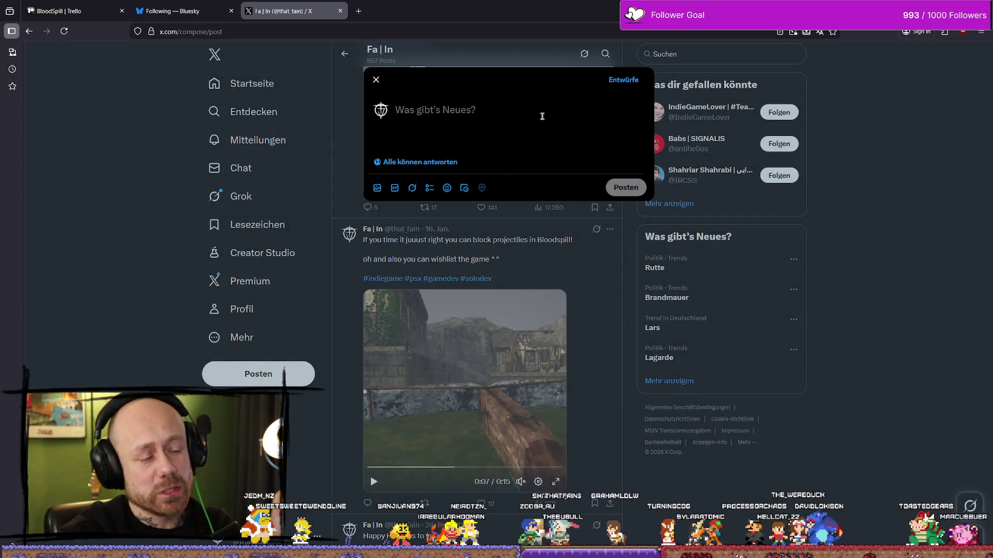
Step: Paste the #indiegame #psx #gamedev #solodev hashtags into the new X post with a blank line above
key(ctrl+v)
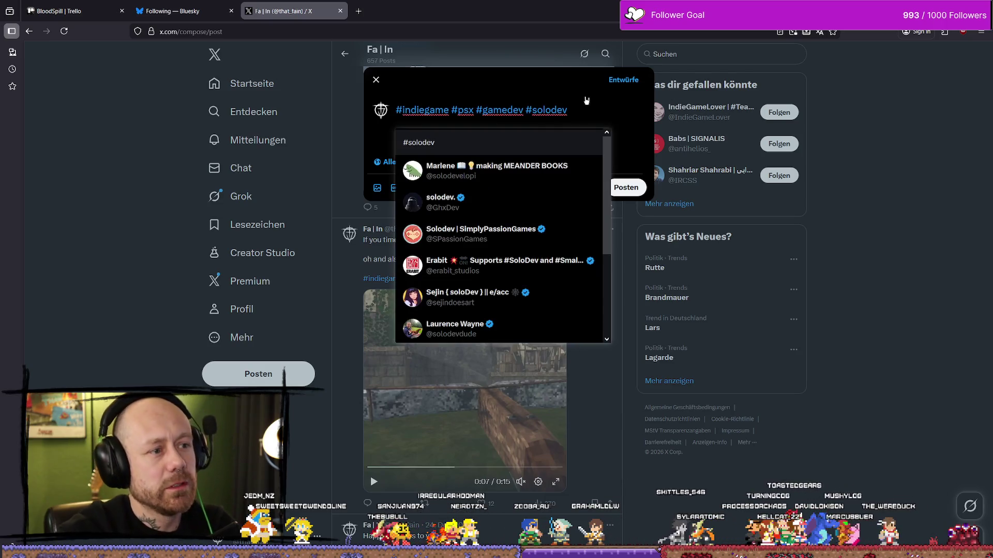
key(Escape)
key(ctrl+Right)
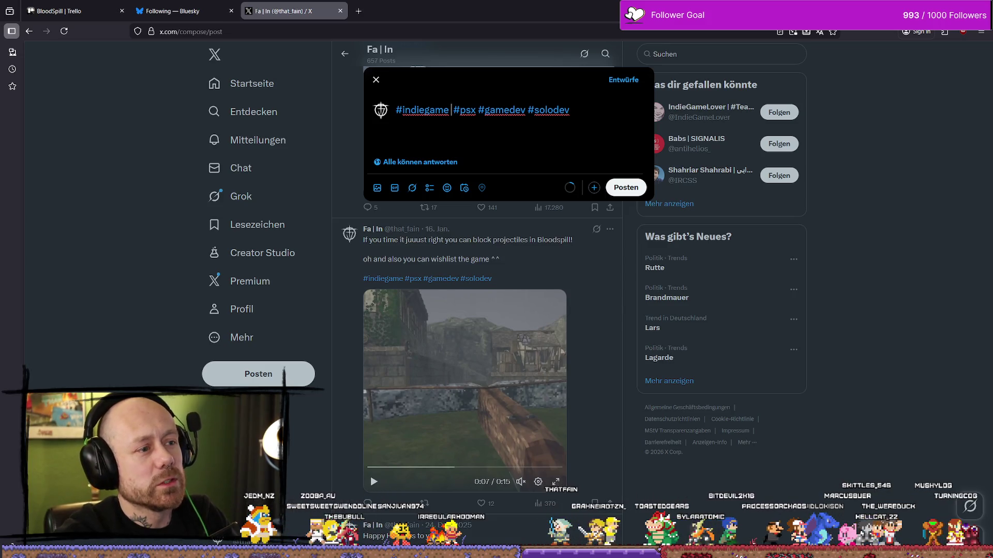
key(BackSpace)
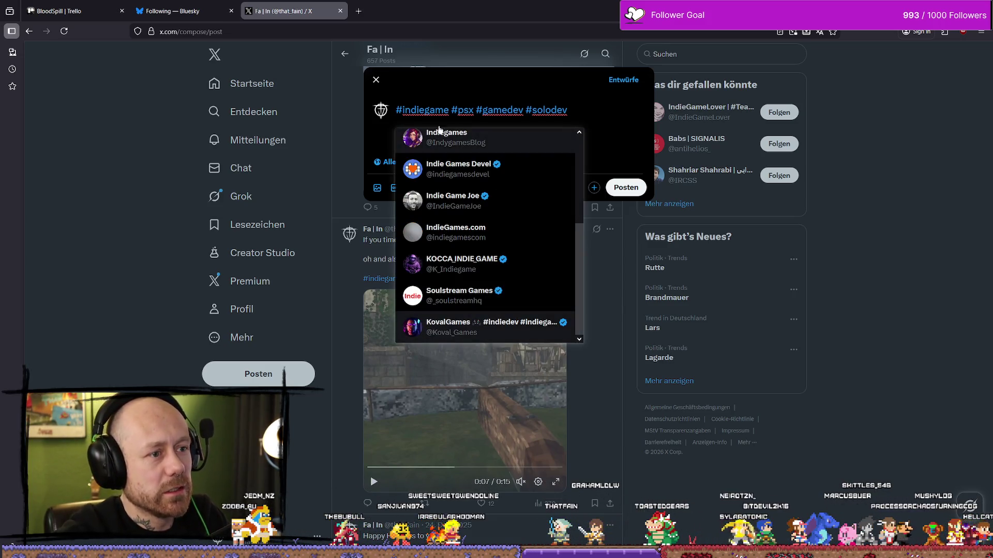
key(Escape)
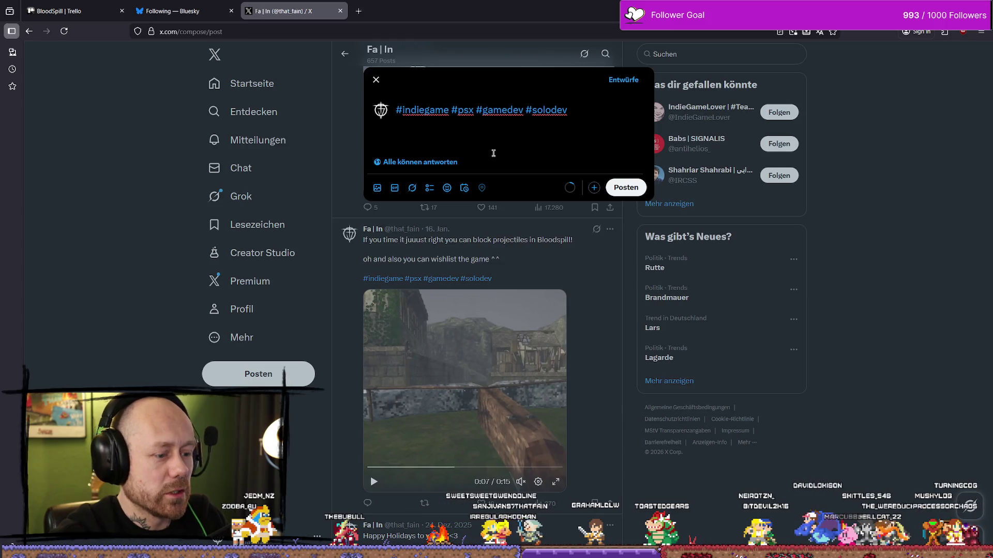
key(Home)
key(Return)
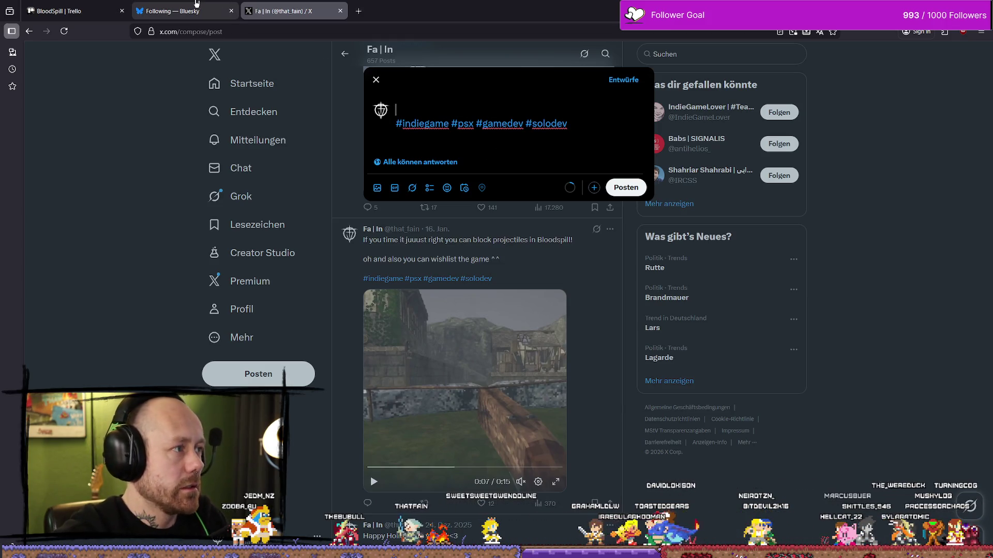
Step: Look through the Bluesky feed and notifications, briefly viewing the reposted Bloodspill video post
click(170, 10)
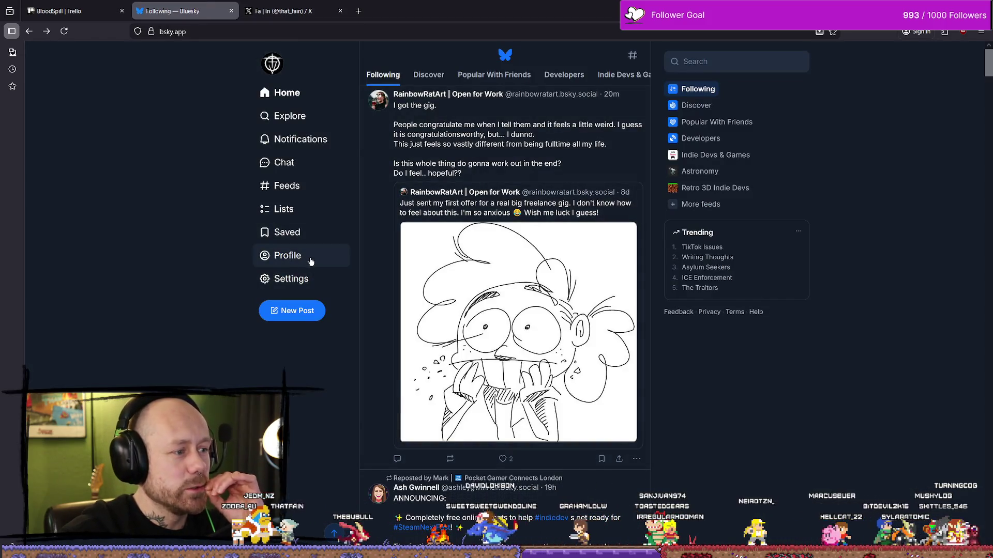
scroll(543, 259, down, 10)
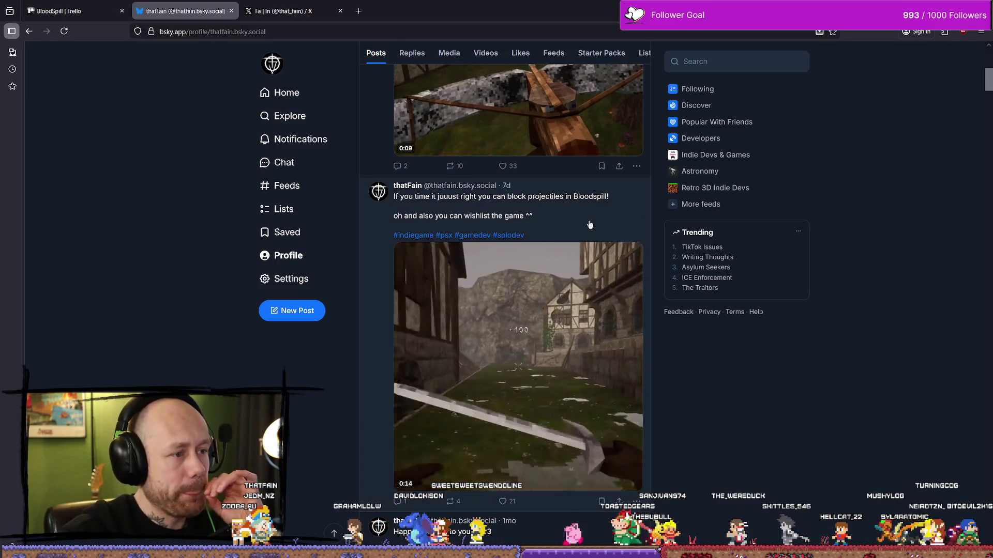
scroll(590, 236, down, 7)
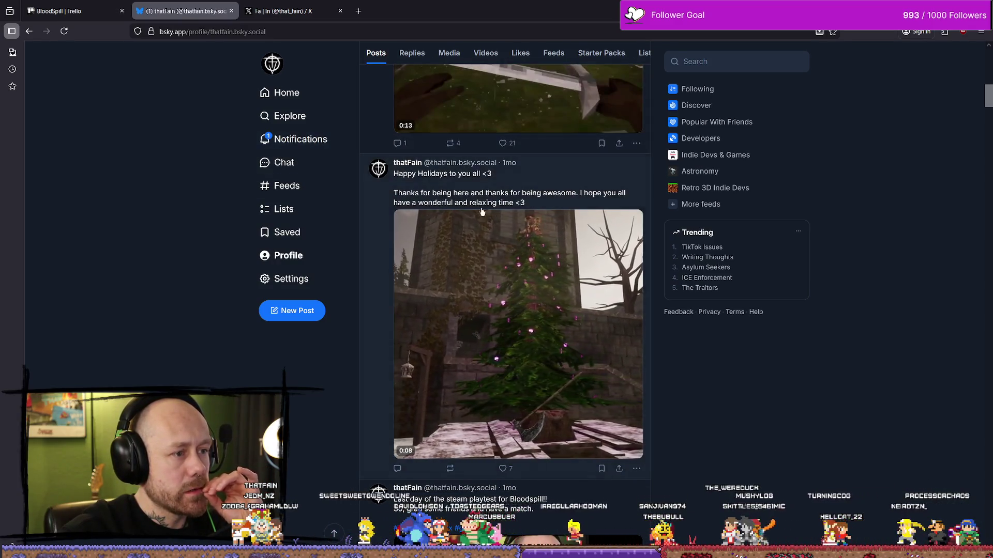
scroll(500, 215, up, 6)
scroll(501, 215, up, 8)
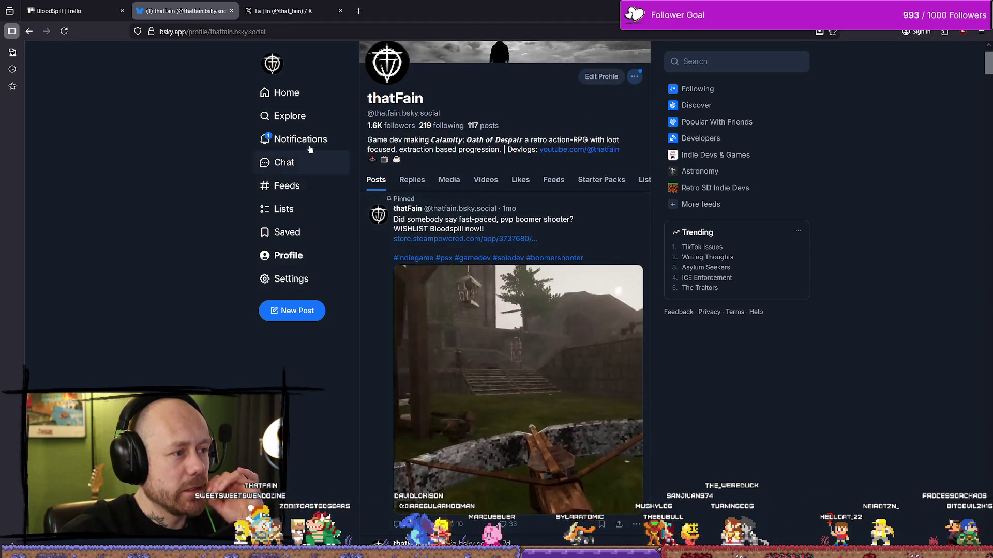
key(alt+Left)
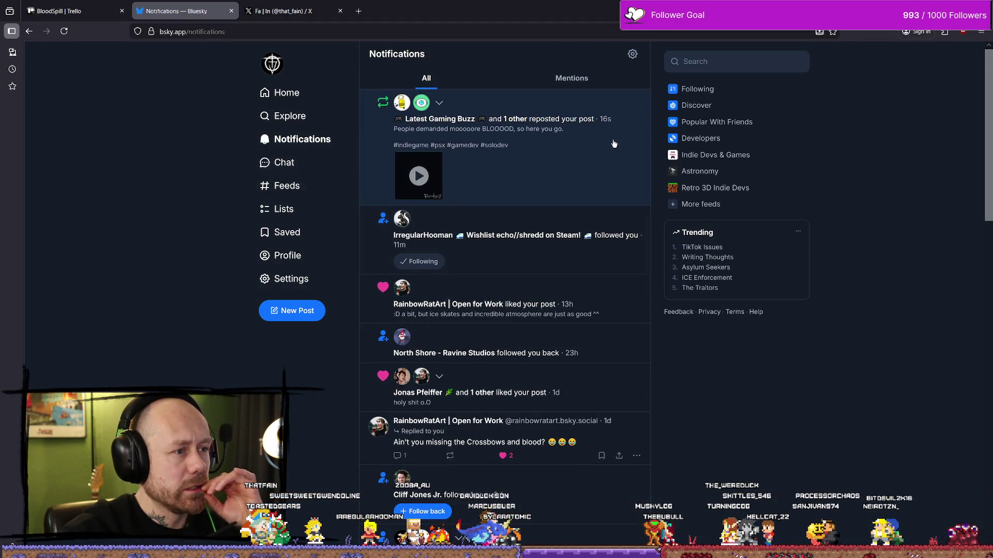
click(561, 171)
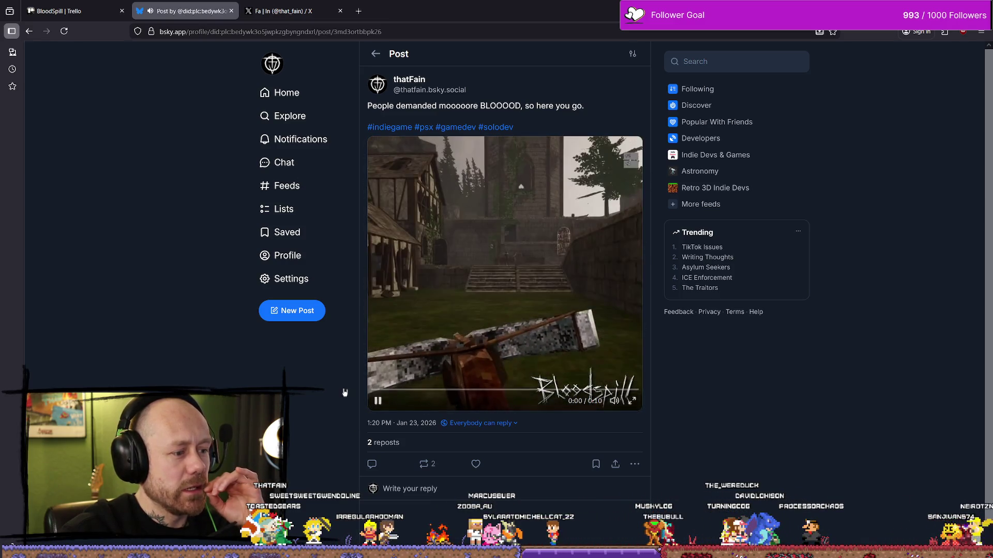
key(alt+Left)
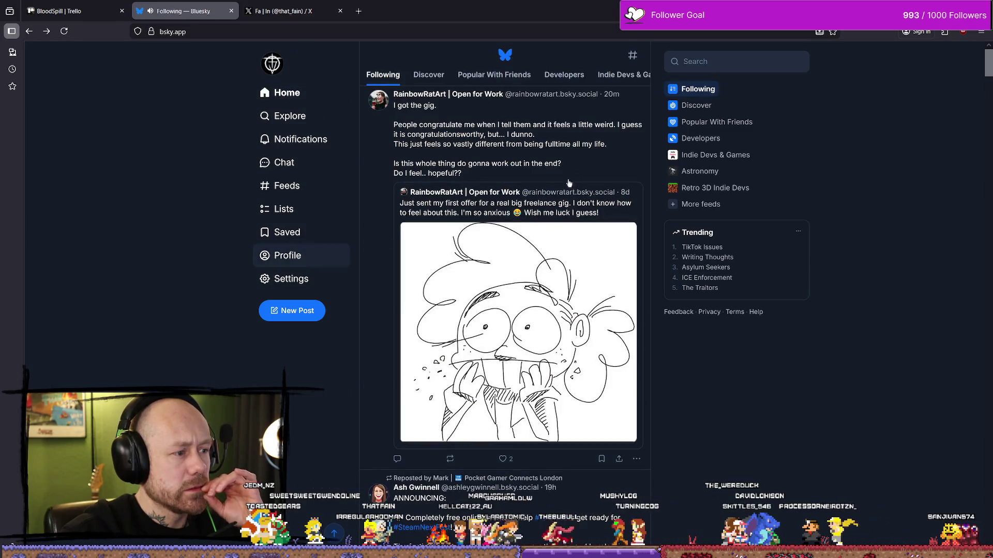
scroll(380, 175, down, 10)
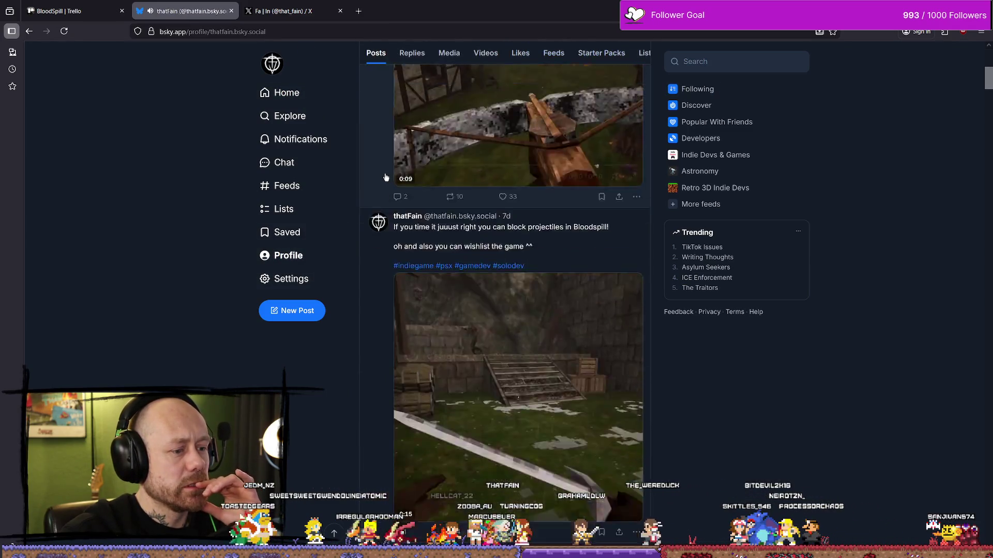
Step: Reload the Bluesky profile page and pause its pinned video
click(375, 31)
key(Return)
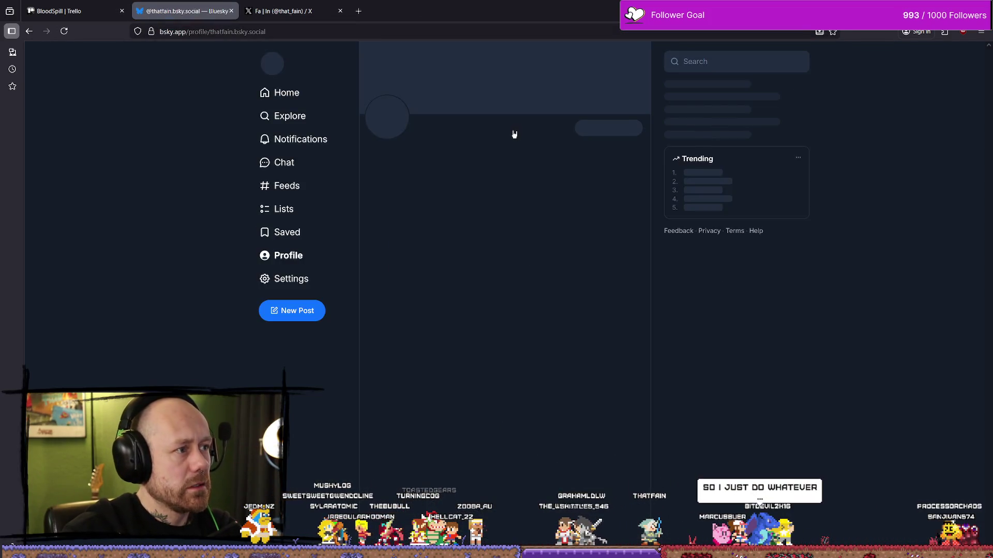
scroll(577, 321, down, 9)
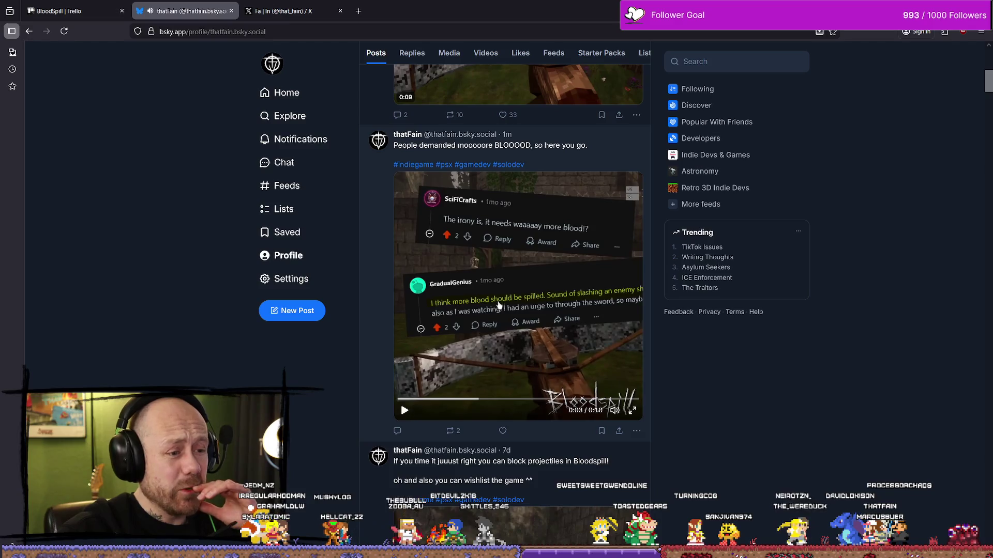
scroll(499, 308, up, 7)
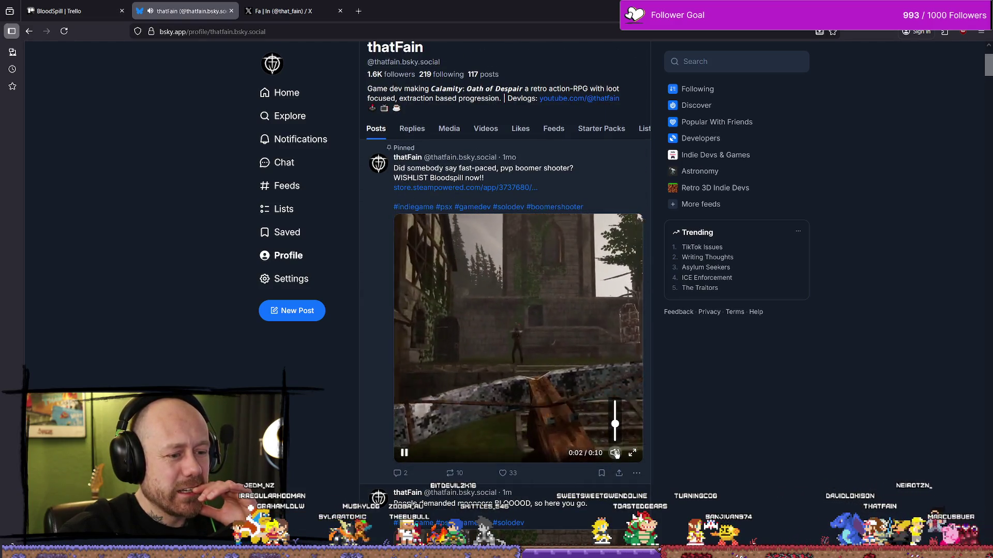
click(476, 312)
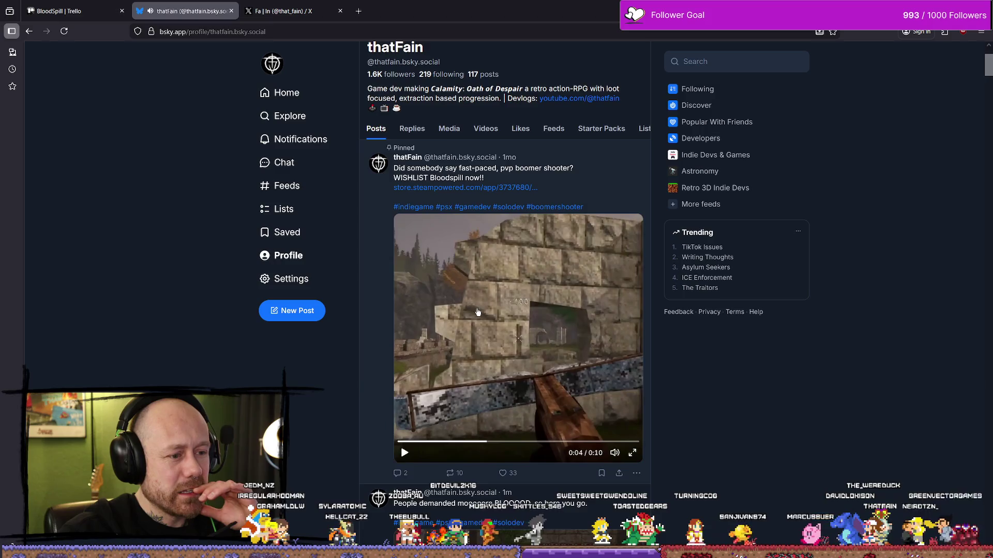
scroll(476, 312, down, 6)
Step: Select the 'People demanded moooore BLOOOD' caption and open that post on its own page
drag(445, 207, 398, 202)
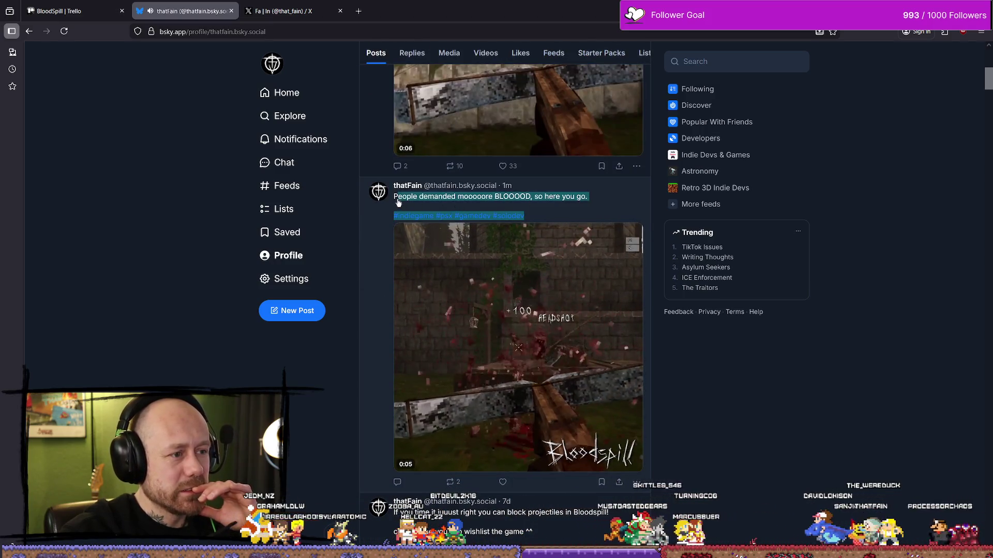
click(581, 214)
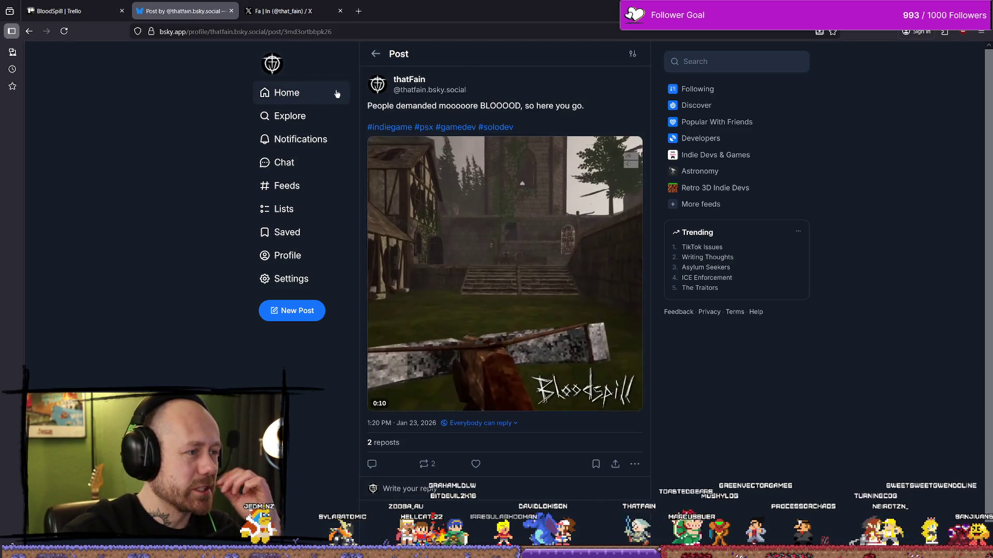
click(286, 92)
key(ctrl+Tab)
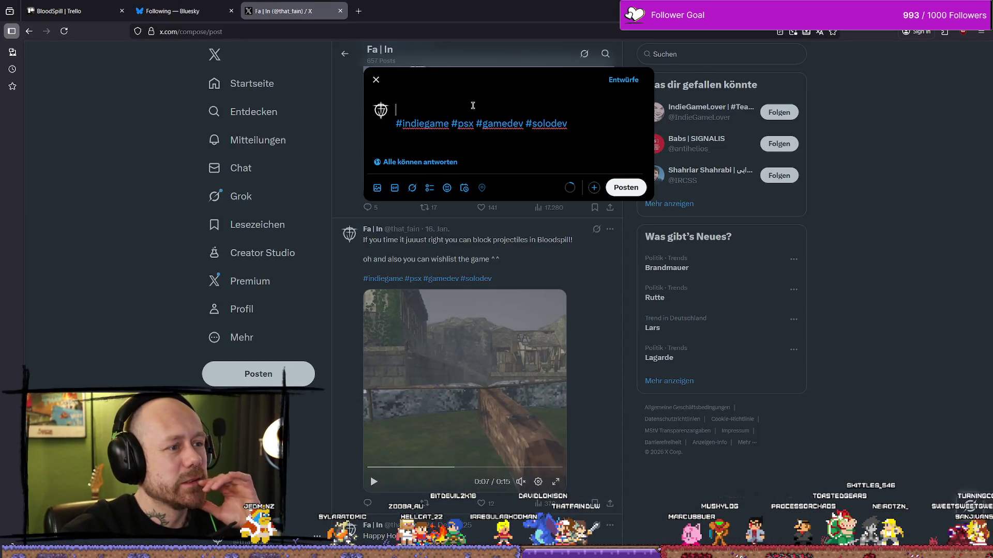
Step: Paste 'People demanded moooore BLOOOD, so here you go.' above the hashtags, removing duplicates and #solodev
key(ctrl+v)
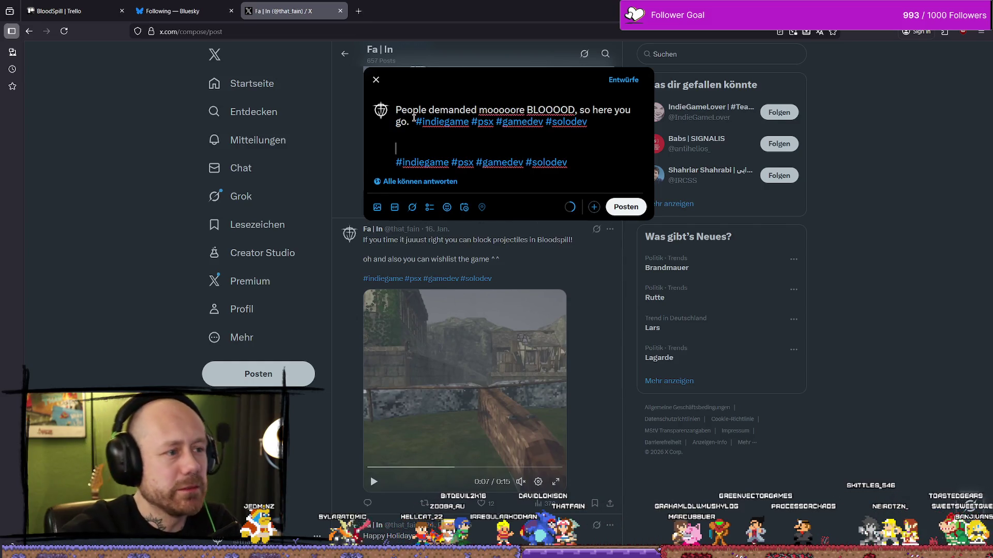
mouse_move(415, 120)
mouse_down()
mouse_move(590, 122)
mouse_move(525, 149)
mouse_up()
key(BackSpace)
key(BackSpace)
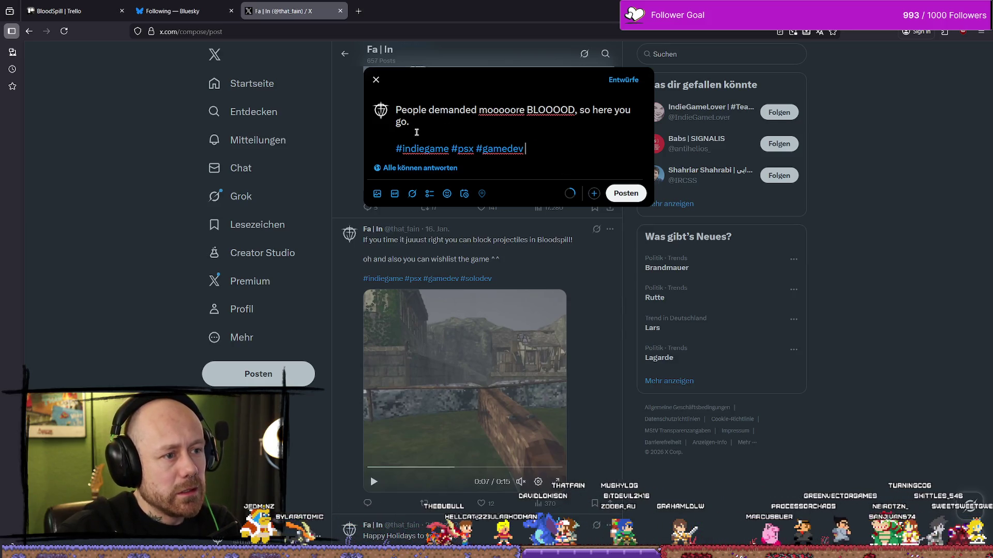
click(431, 134)
click(377, 193)
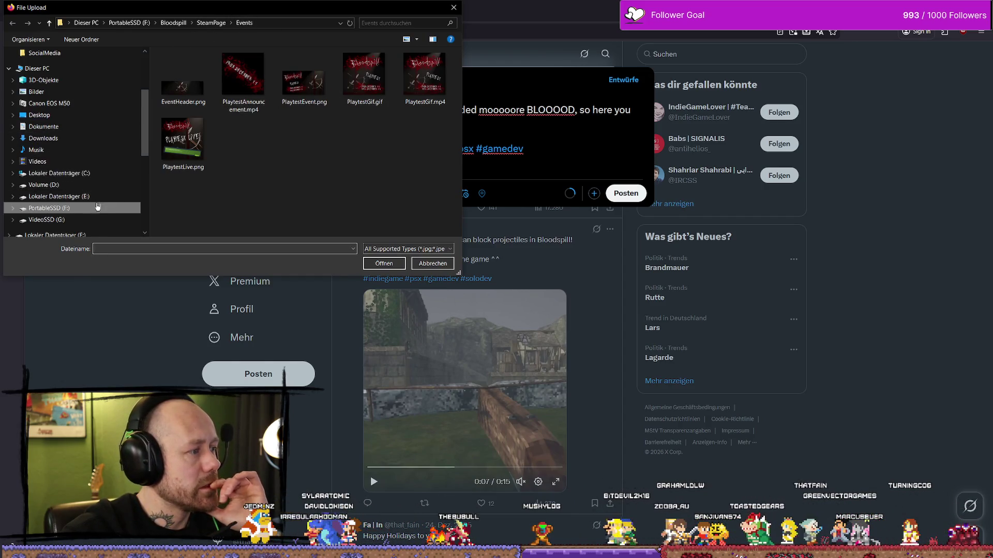
click(93, 209)
click(96, 220)
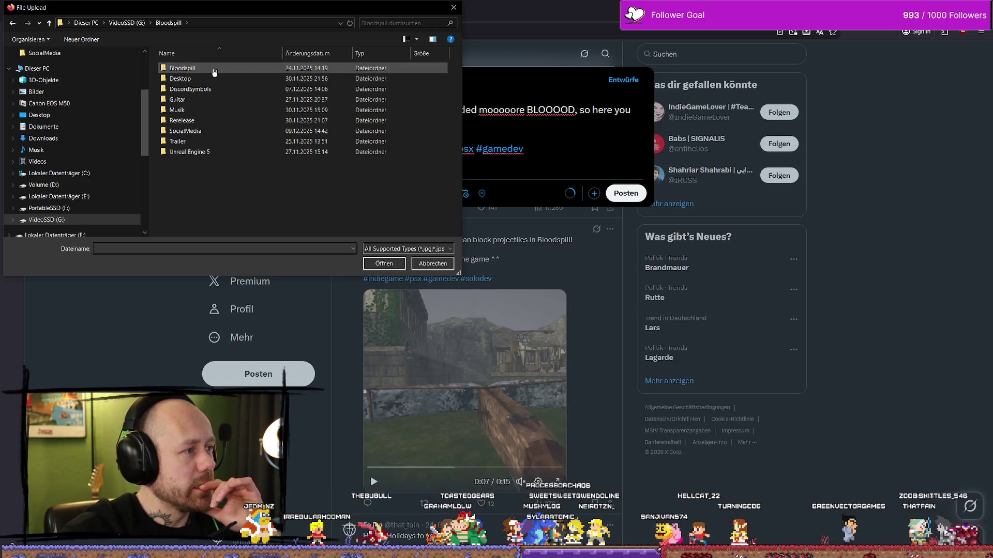
double_click(214, 72)
double_click(209, 132)
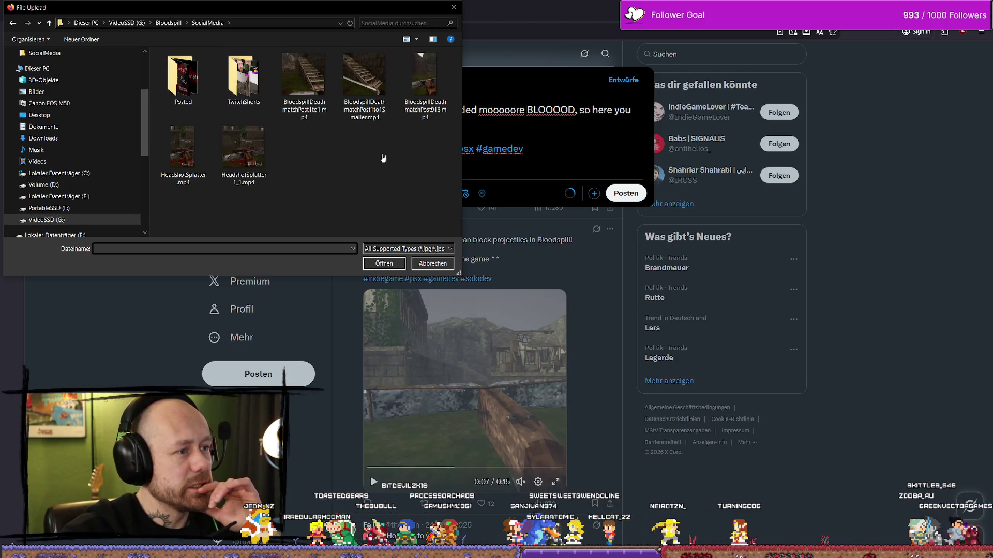
click(256, 155)
click(383, 264)
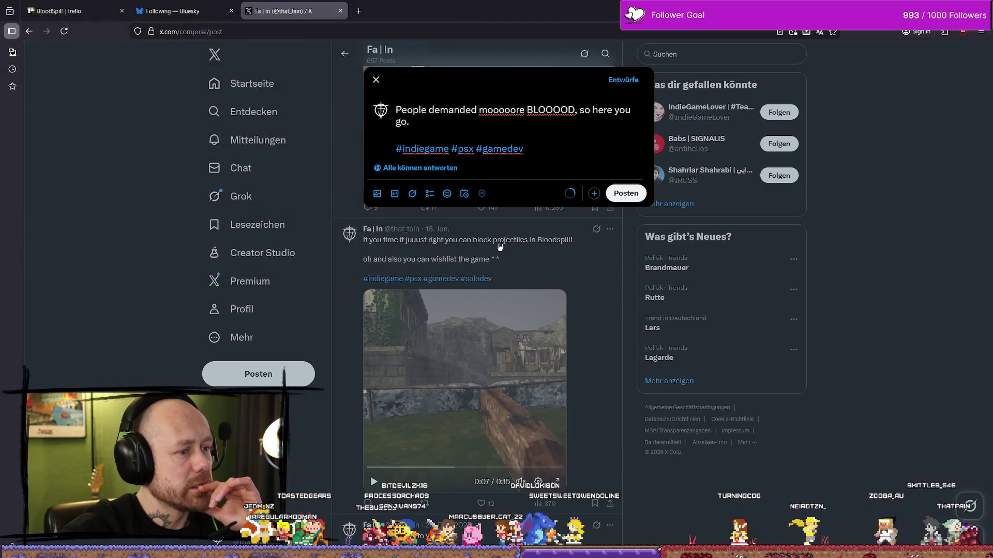
click(522, 282)
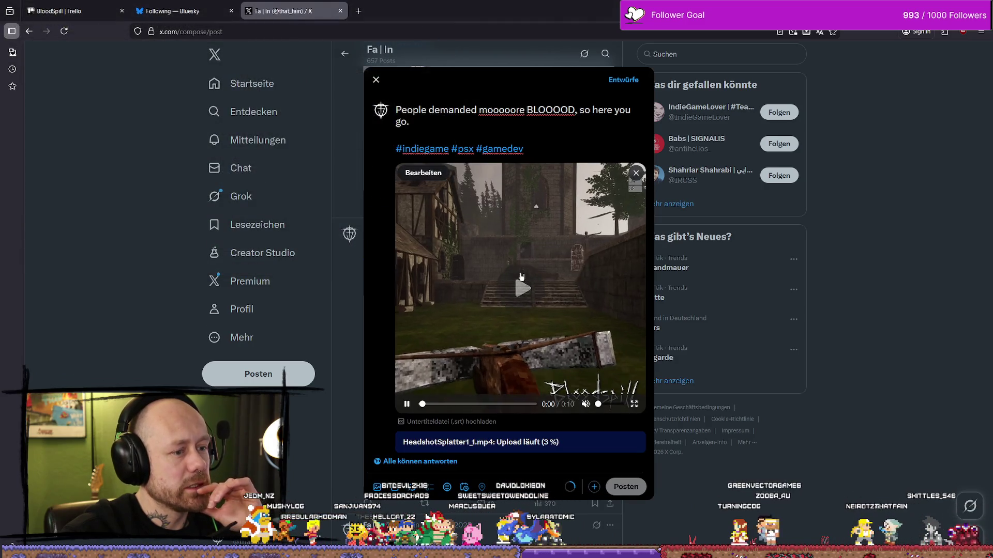
click(611, 405)
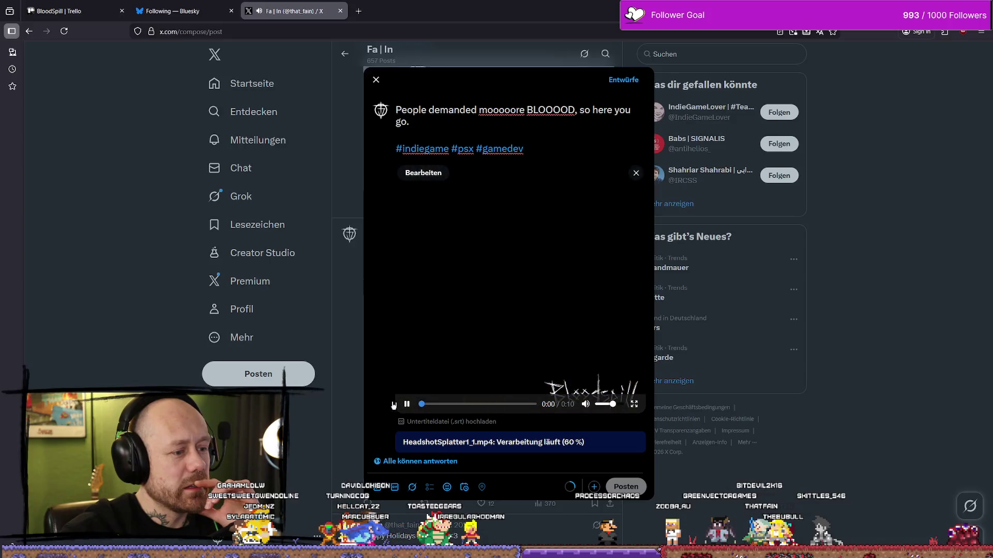
click(636, 174)
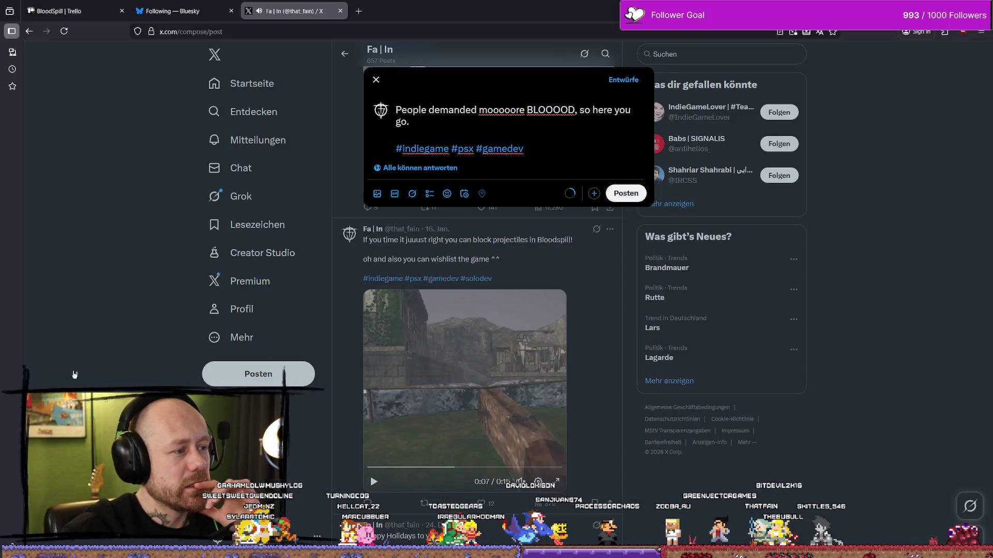
key(alt+Tab)
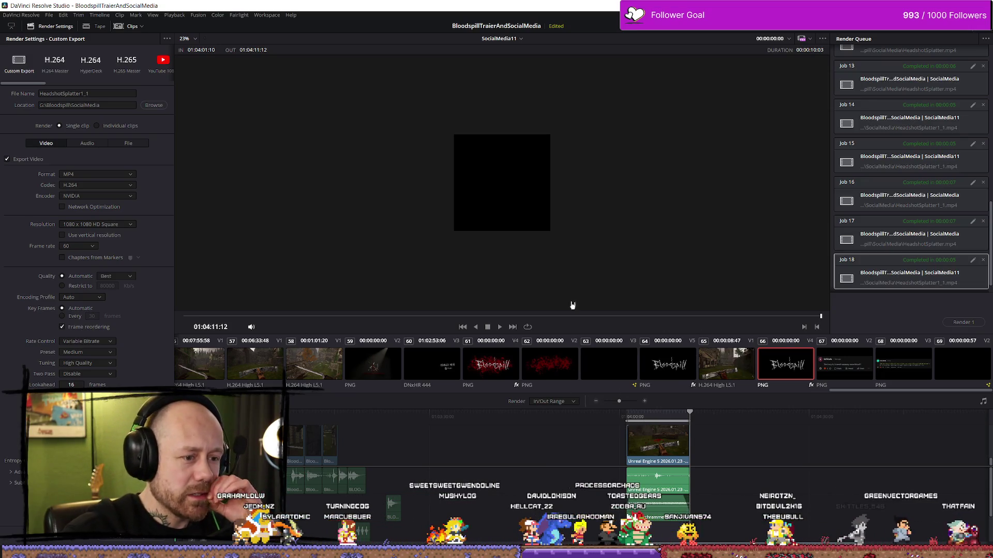
Step: Move the playhead back to the start of the HeadshotSplatter clip
click(629, 418)
scroll(647, 429, up, 3)
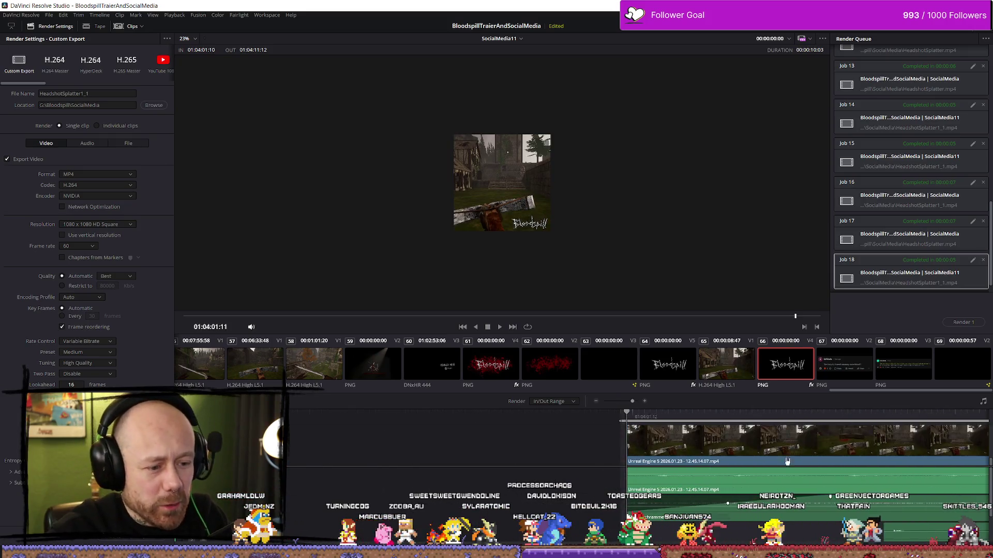
scroll(730, 429, up, 3)
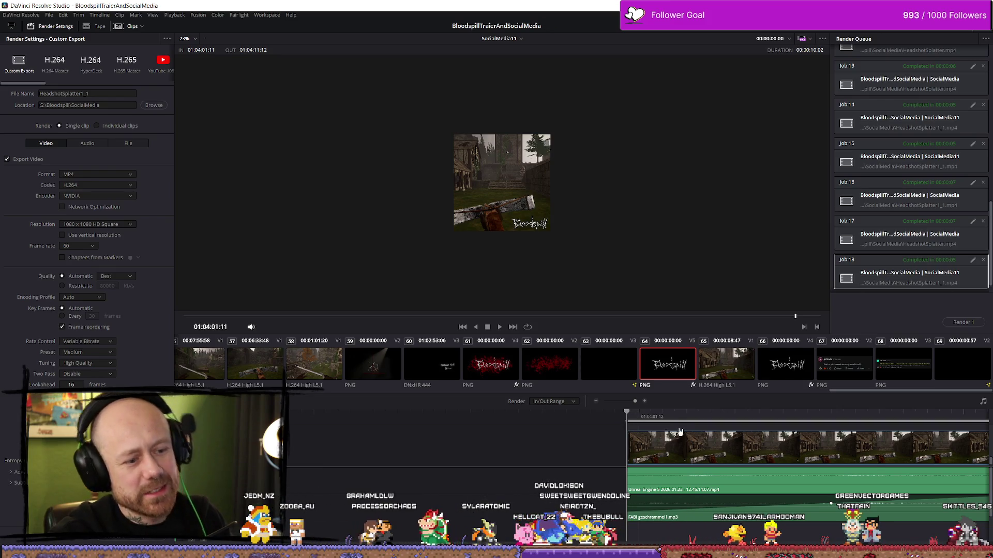
scroll(827, 456, down, 8)
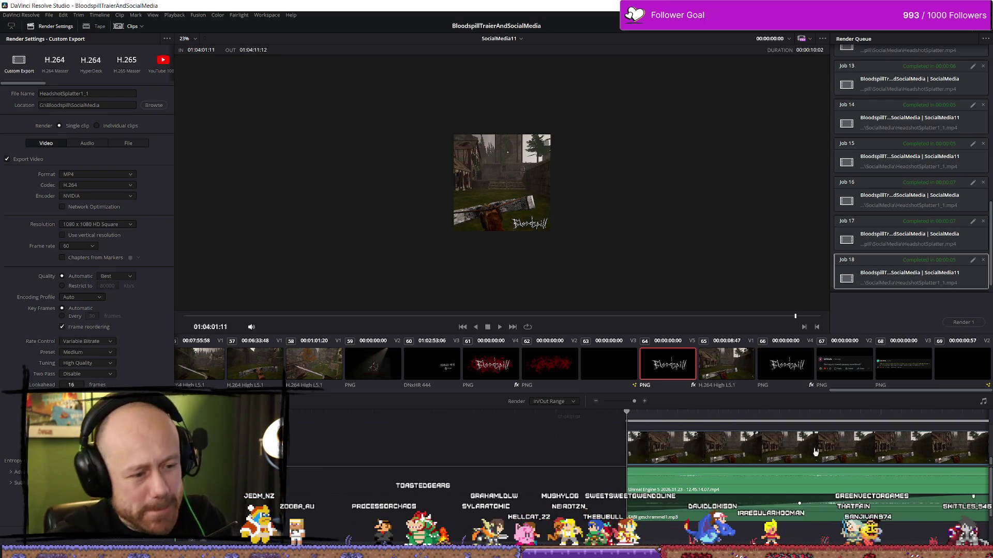
scroll(853, 463, up, 8)
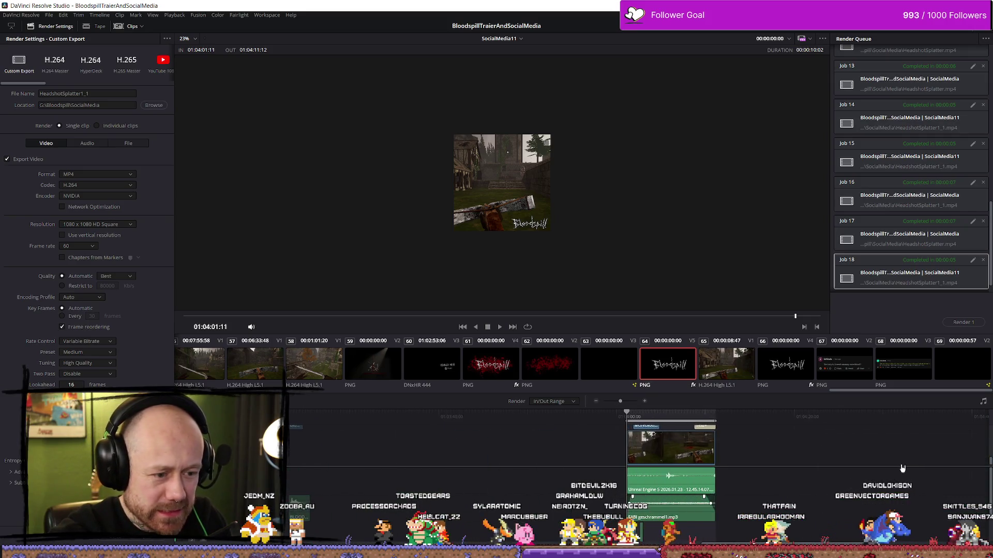
scroll(885, 474, down, 2)
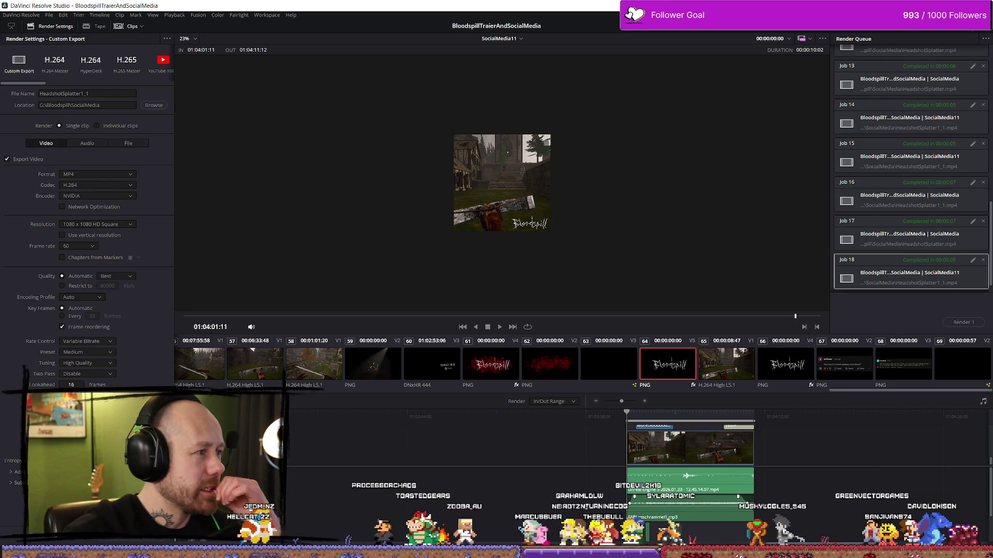
Step: Queue the square HeadshotSplatter1_1 export as Job 19, replacing the existing file, and render it
click(145, 540)
click(563, 306)
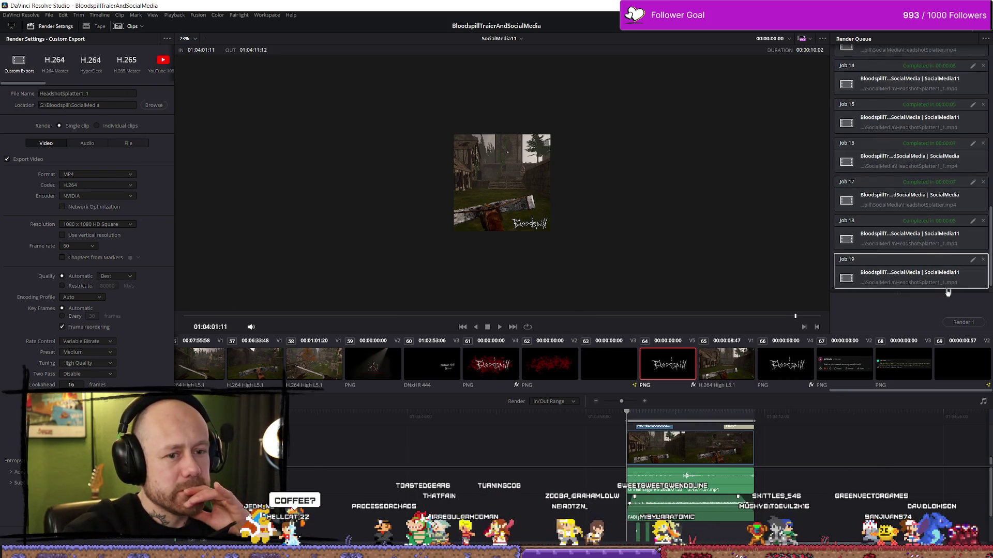
click(965, 326)
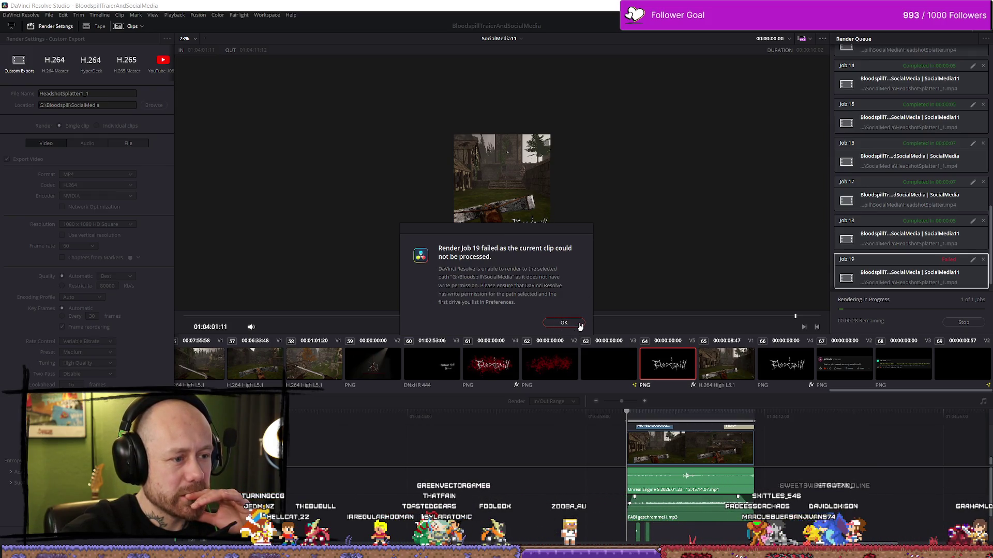
Step: Re-queue the export, overwriting HeadshotSplatter1_1.mp4, and render it as Job 21
click(579, 324)
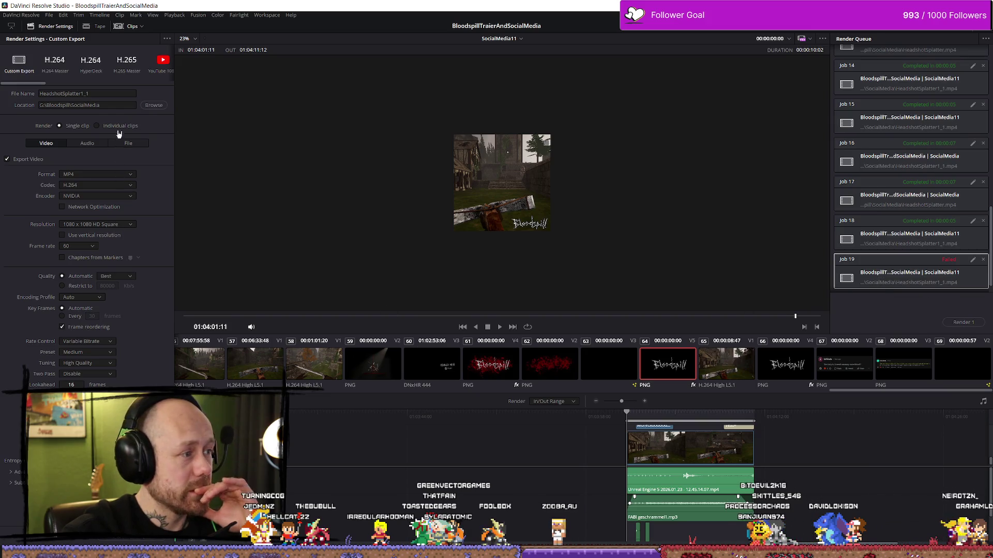
key(Return)
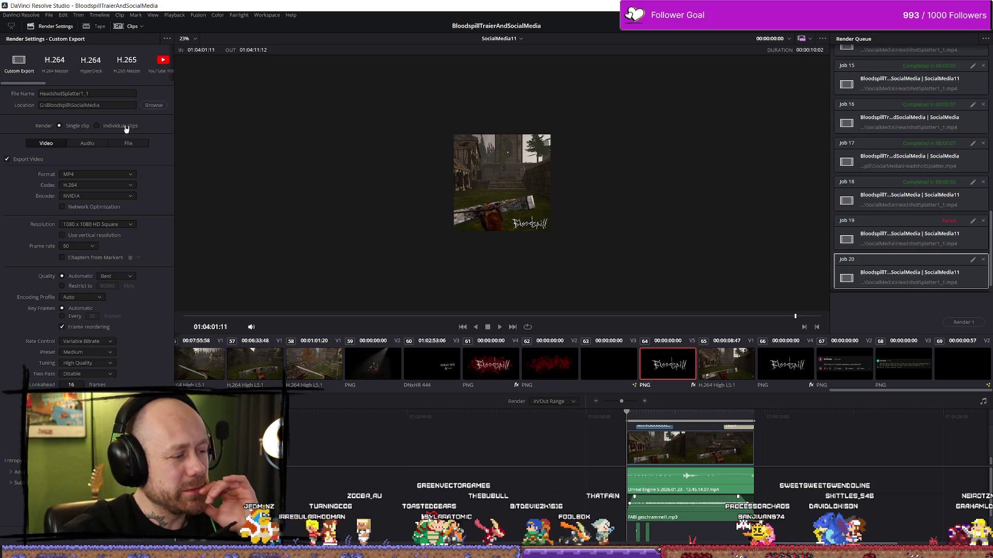
click(153, 105)
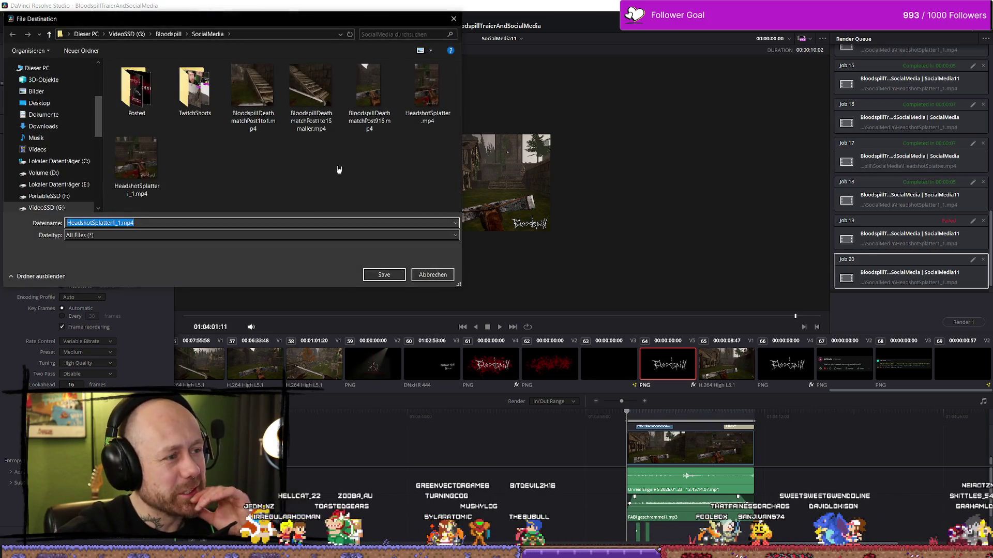
click(383, 274)
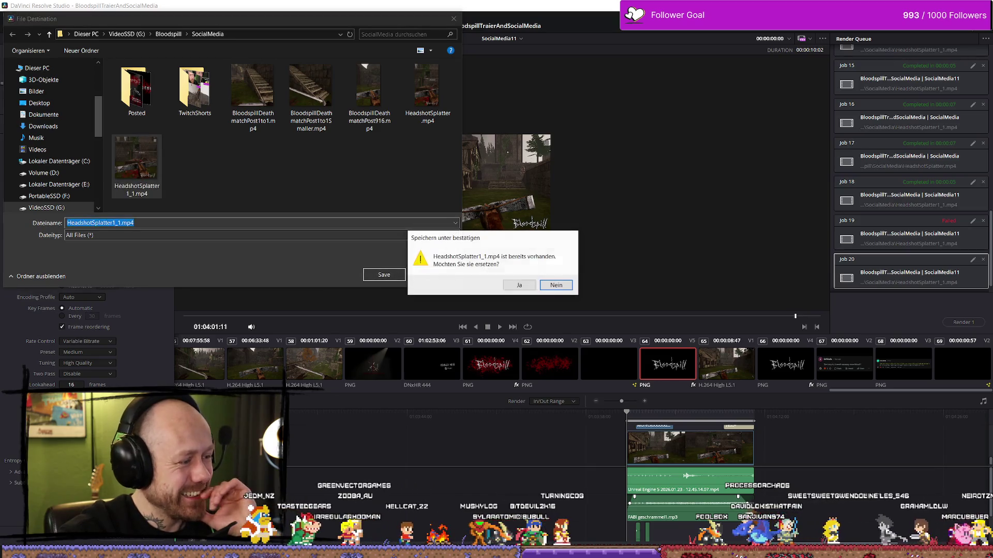
click(520, 286)
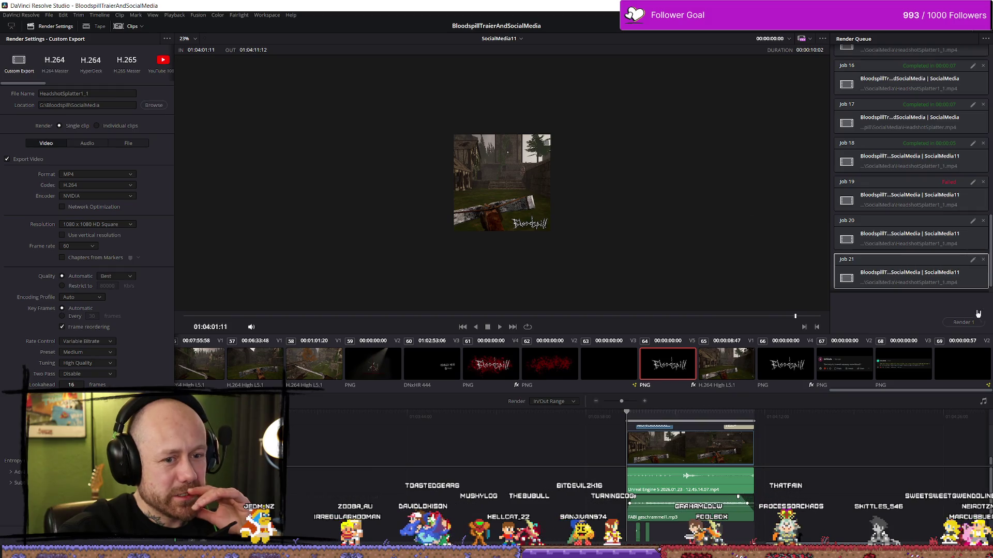
click(963, 321)
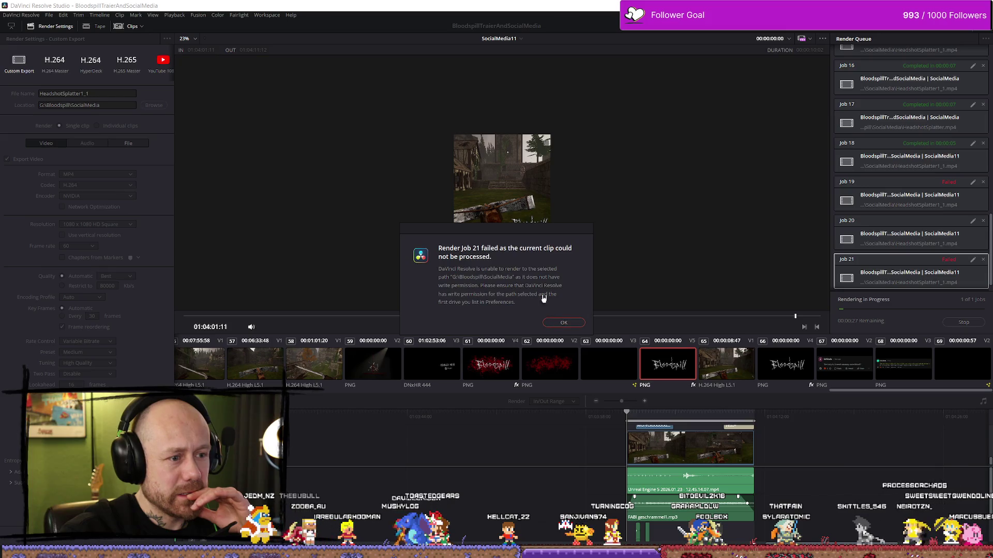
Step: Dismiss the Job 21 failure and render the square export once more
click(564, 323)
key(super+Tab)
key(Escape)
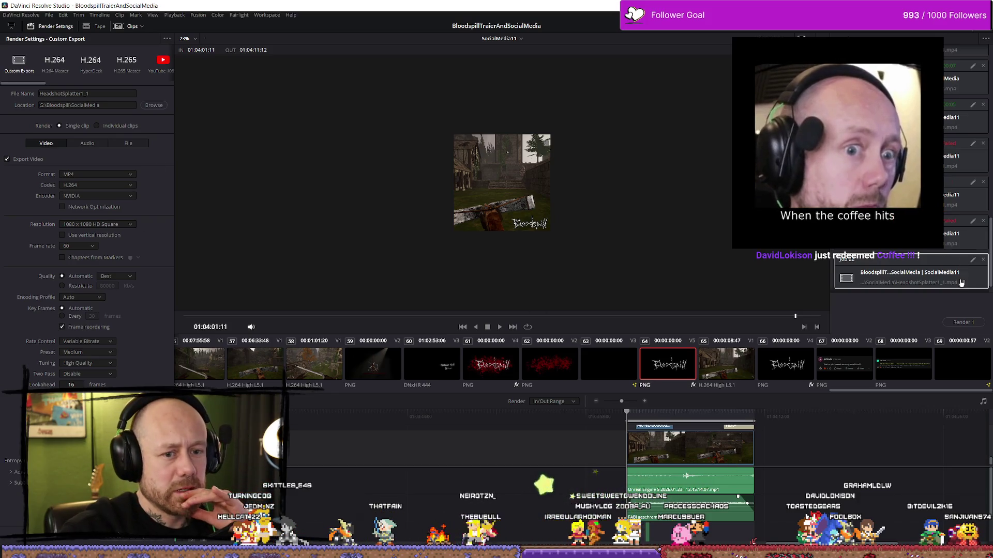
click(963, 323)
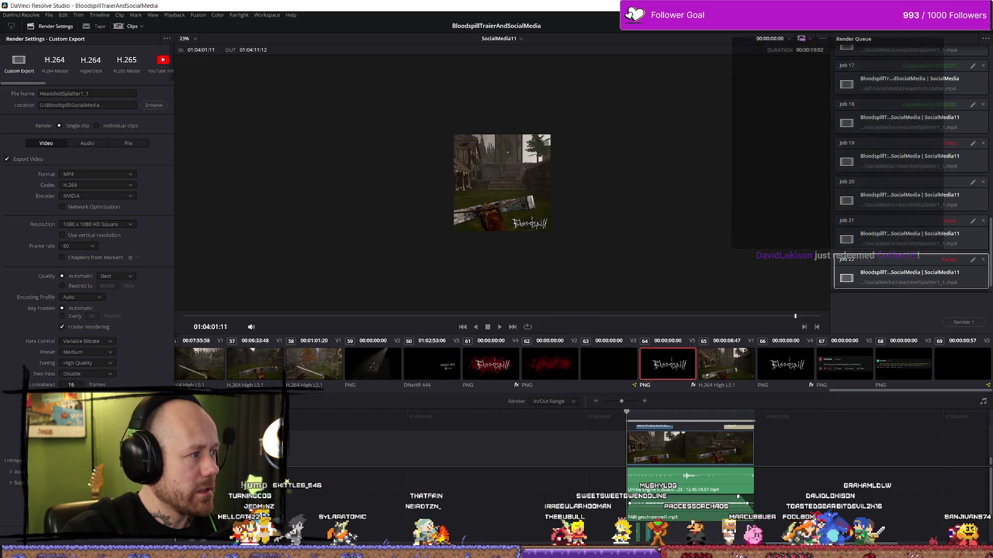
key(alt+Tab)
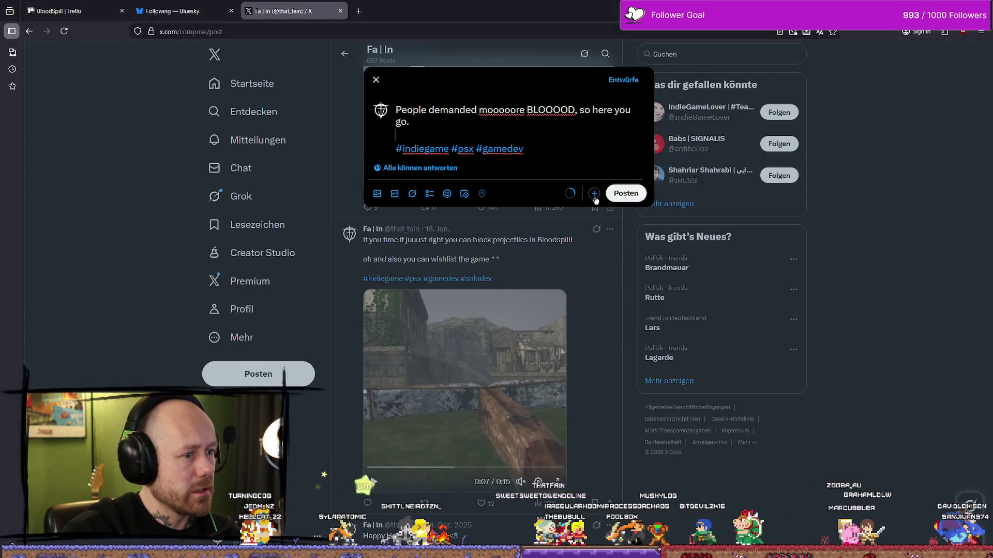
Step: Close the X and Bluesky tabs, discarding the unfinished X post draft
click(340, 11)
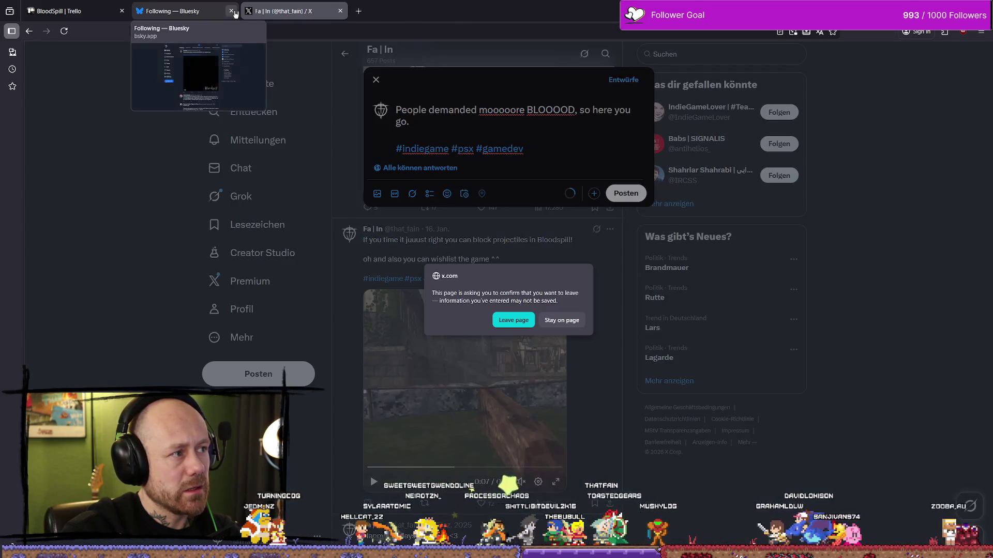
click(232, 12)
click(522, 320)
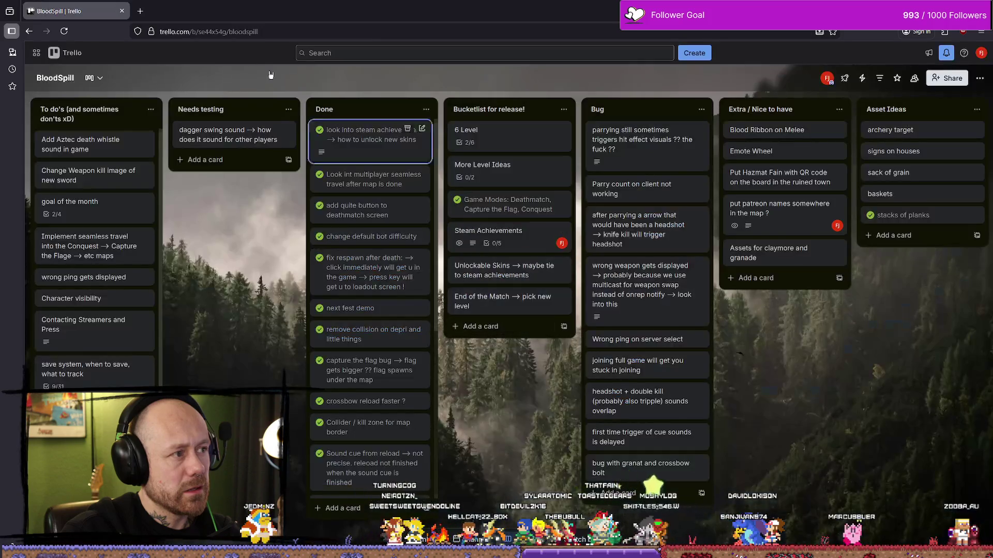
key(alt+Tab)
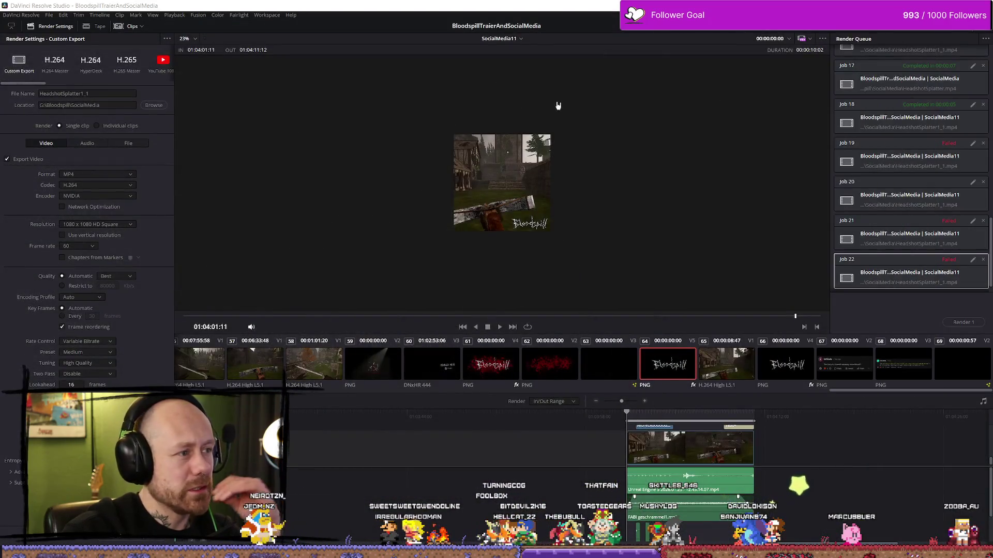
key(alt+Tab)
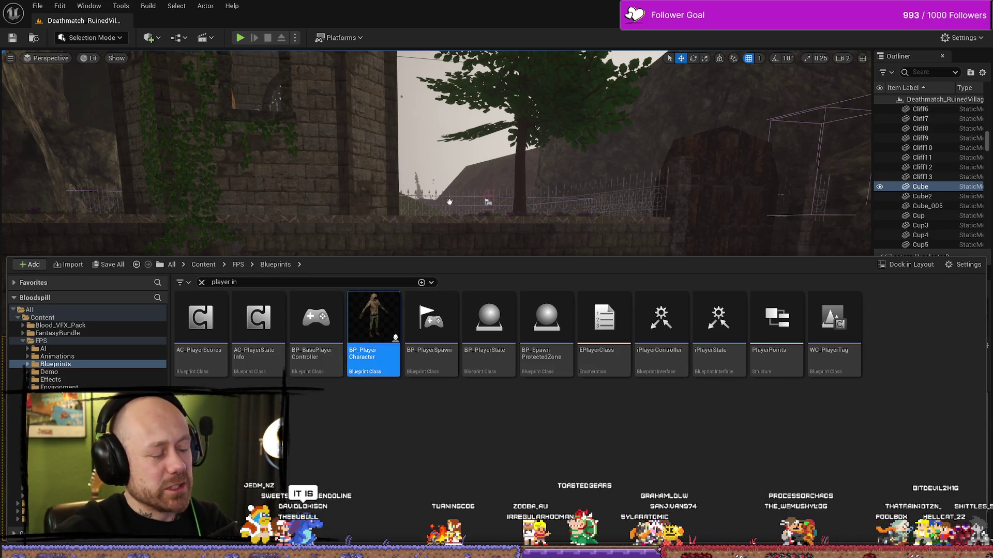
key(alt+Tab)
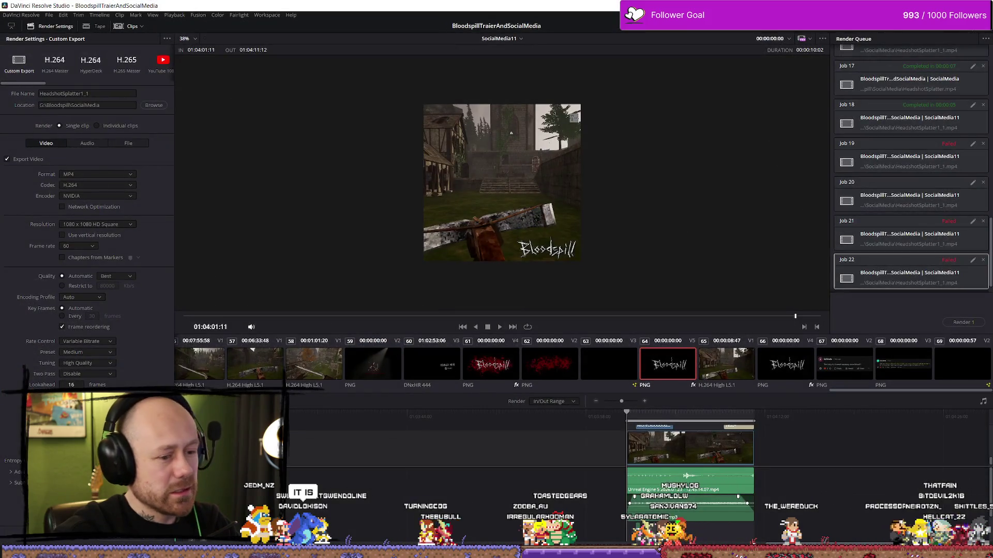
Step: Set the export destination to G:\Bloodspill\SocialMedia, queue it as Job 23 and render
key(alt+Tab)
key(alt+Tab)
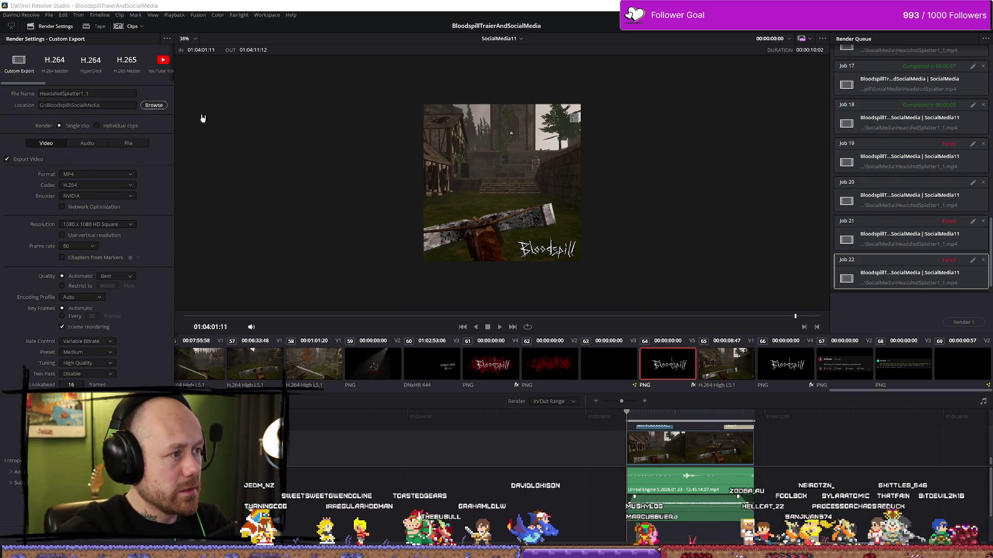
click(153, 105)
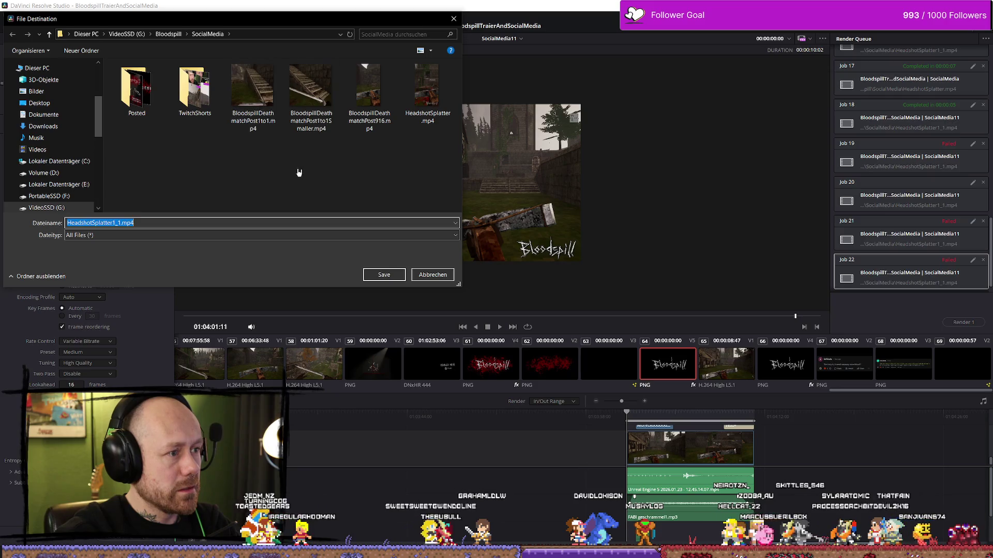
click(168, 34)
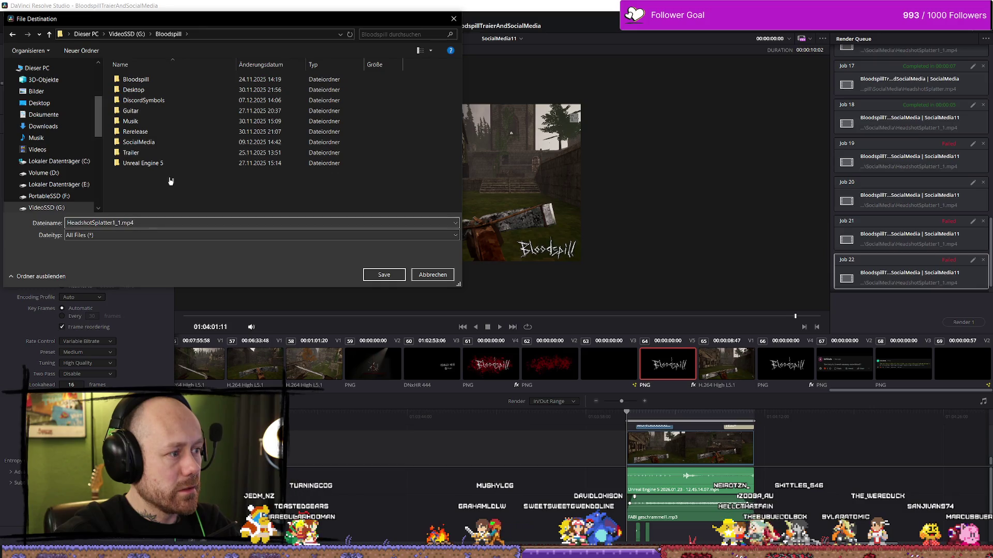
double_click(164, 81)
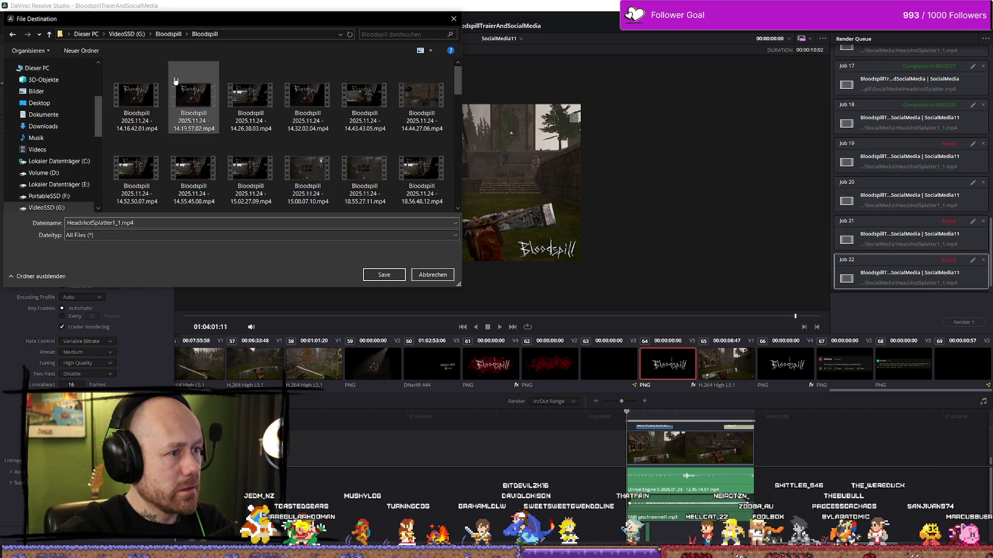
key(alt+Up)
double_click(173, 143)
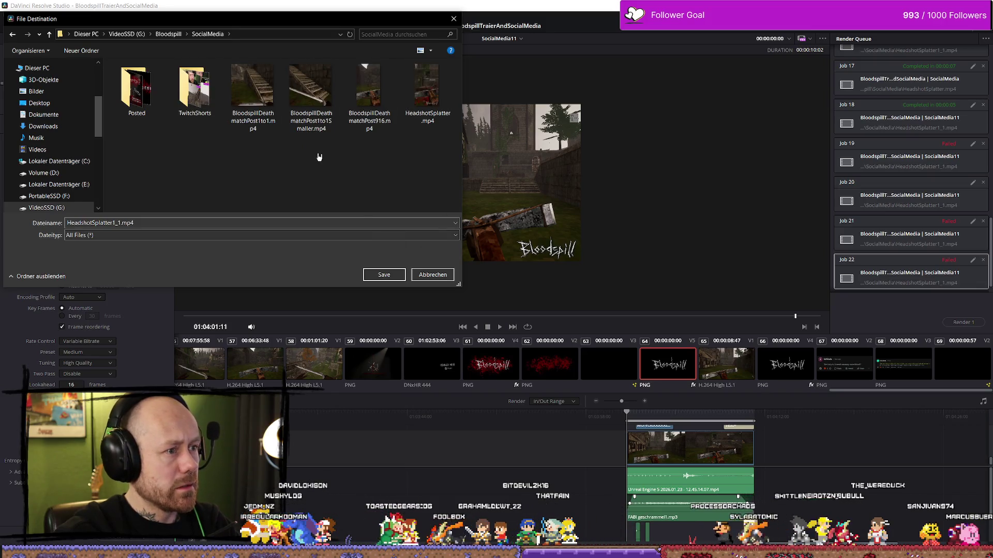
click(384, 275)
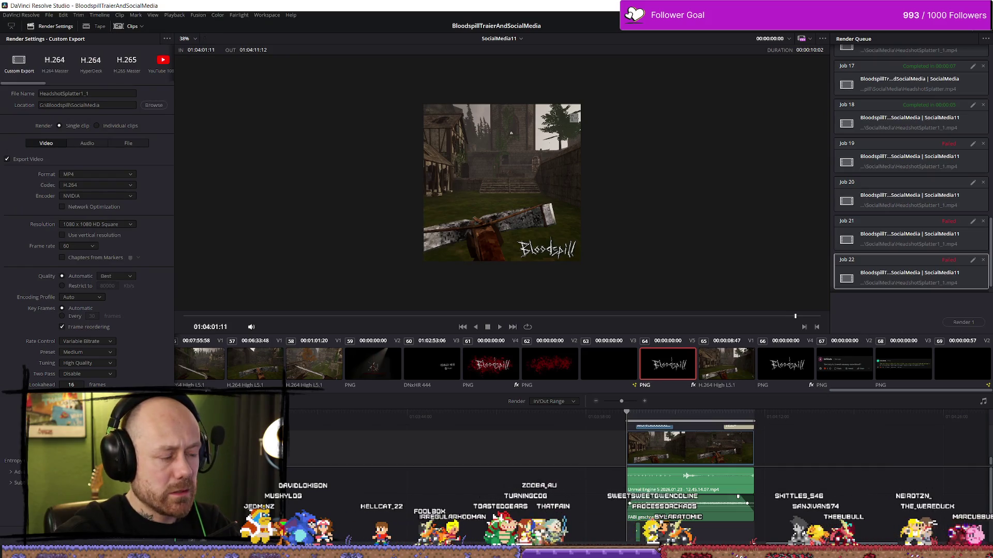
click(124, 542)
click(974, 322)
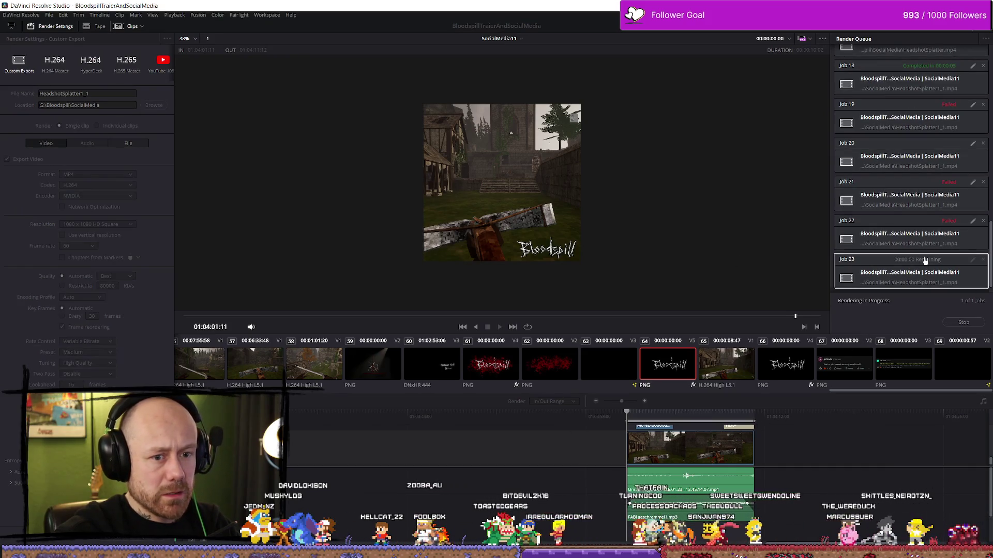
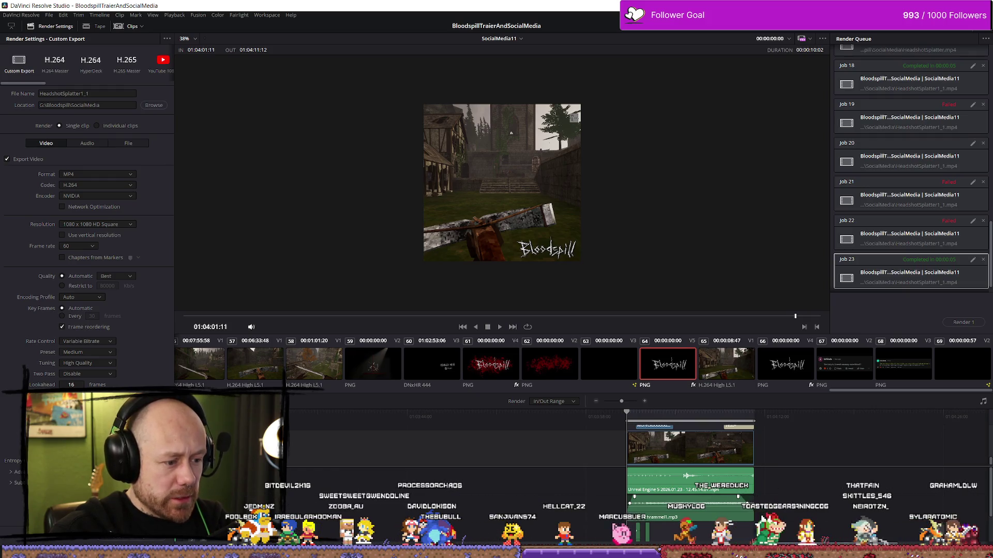
Step: Return to the Edit page's SocialMedia timeline after checking SocialMedia169, and move Firefox beside Resolve
key(shift+4)
click(509, 344)
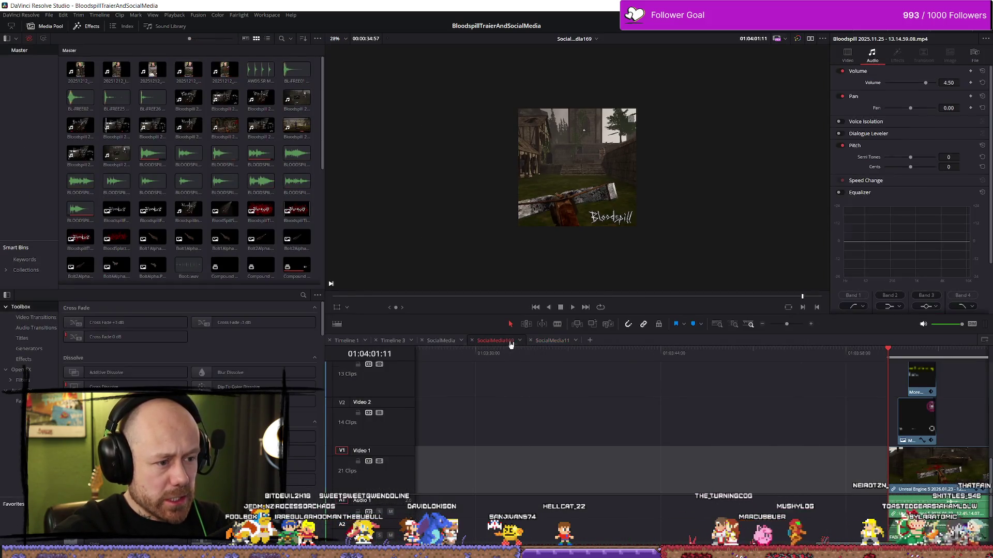
scroll(745, 416, up, 1)
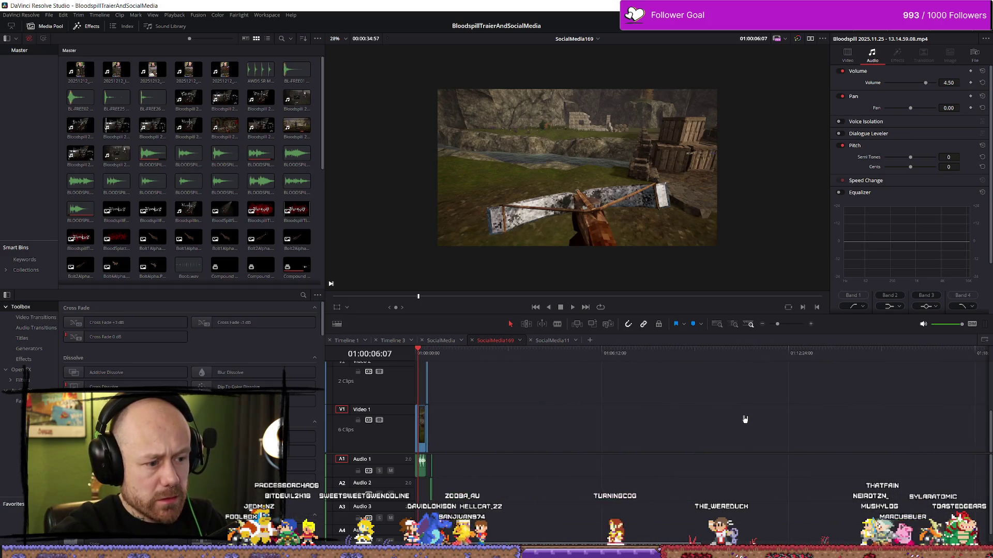
key(ctrl+z)
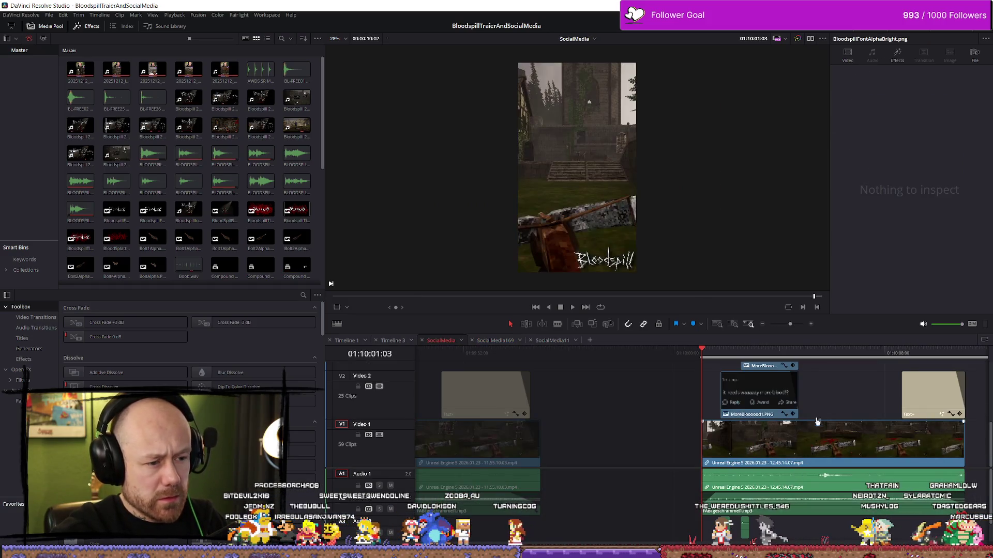
scroll(869, 392, down, 5)
scroll(863, 386, up, 6)
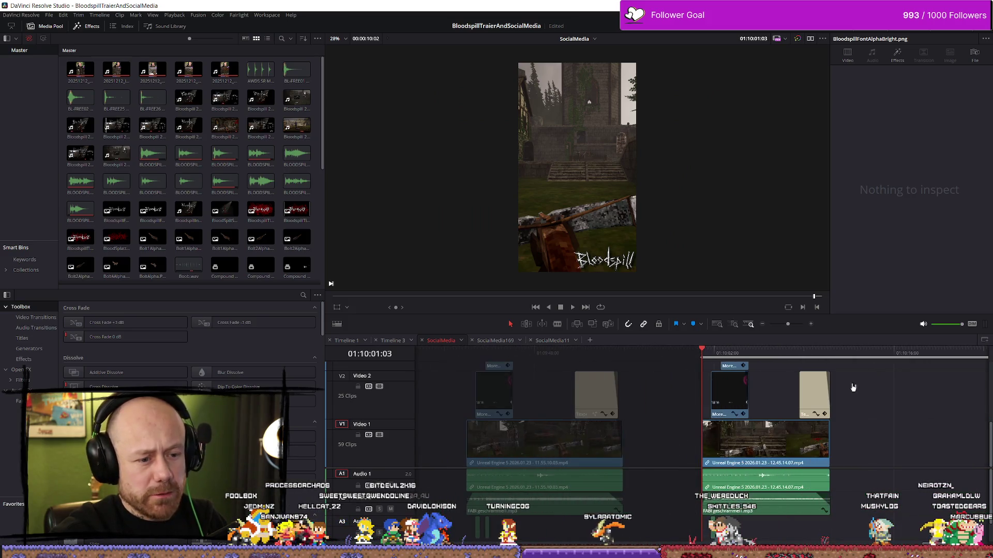
click(189, 265)
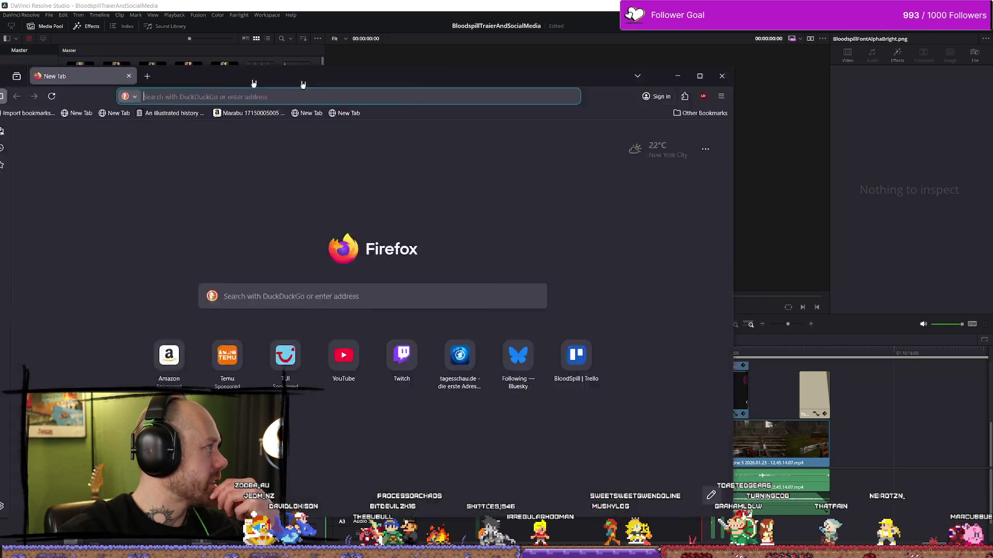
drag(253, 83, 541, 91)
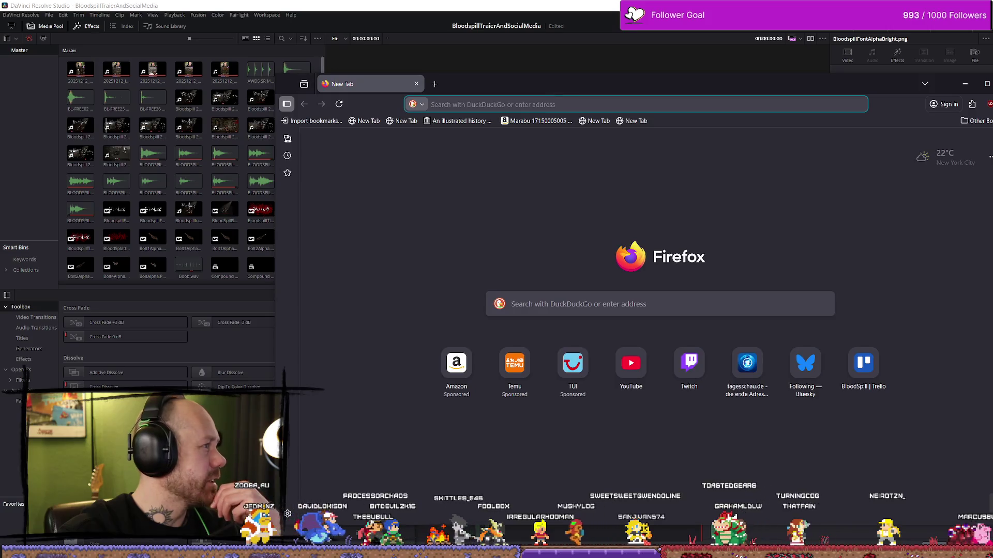
Step: Load Bluesky from 'blue', play the Bloodspill video in the Following feed, and check notifications
text(blue)
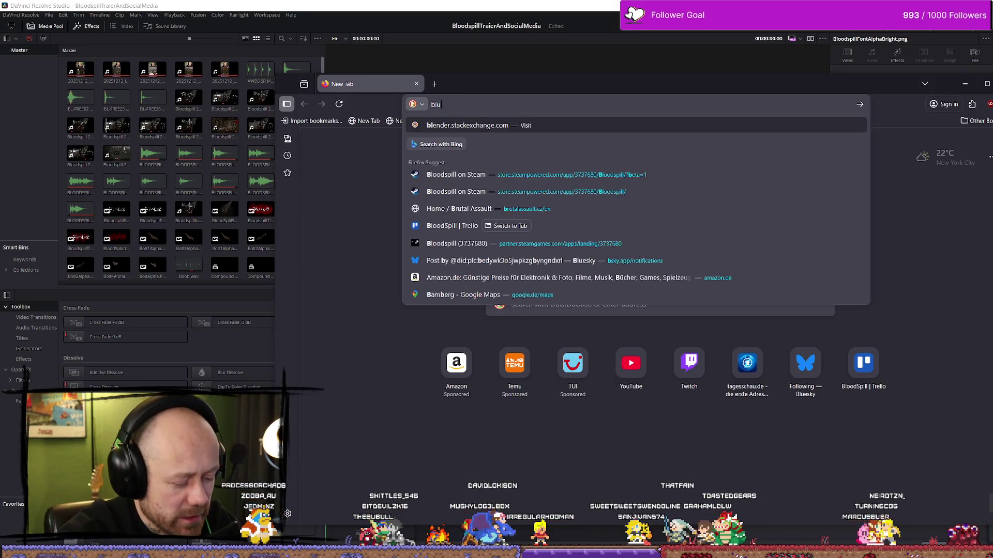
key(Return)
key(ctrl+l)
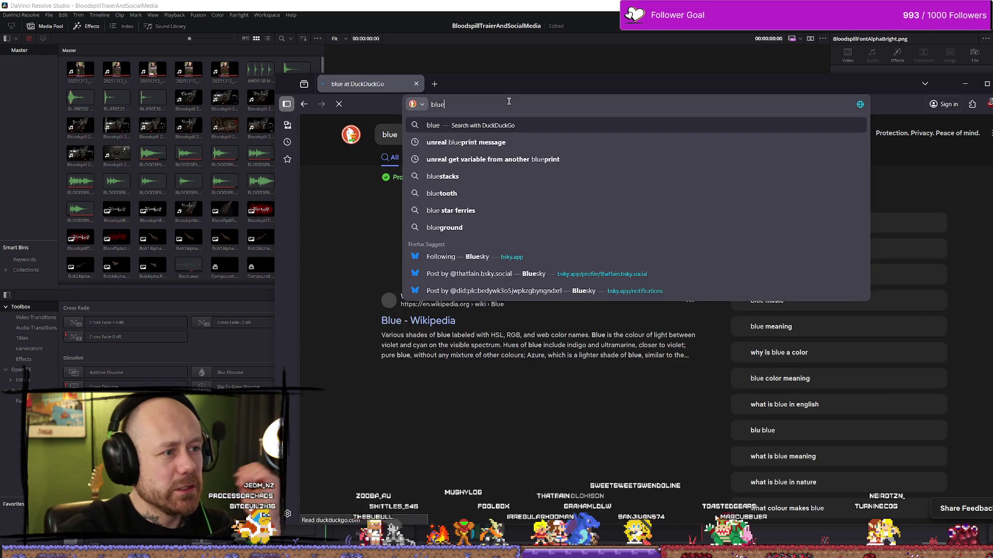
click(544, 264)
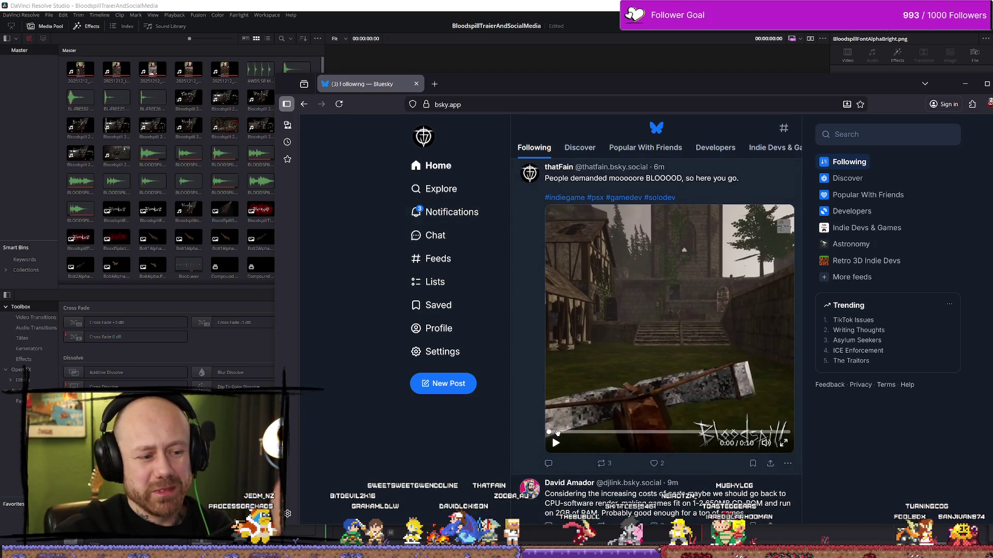
click(555, 443)
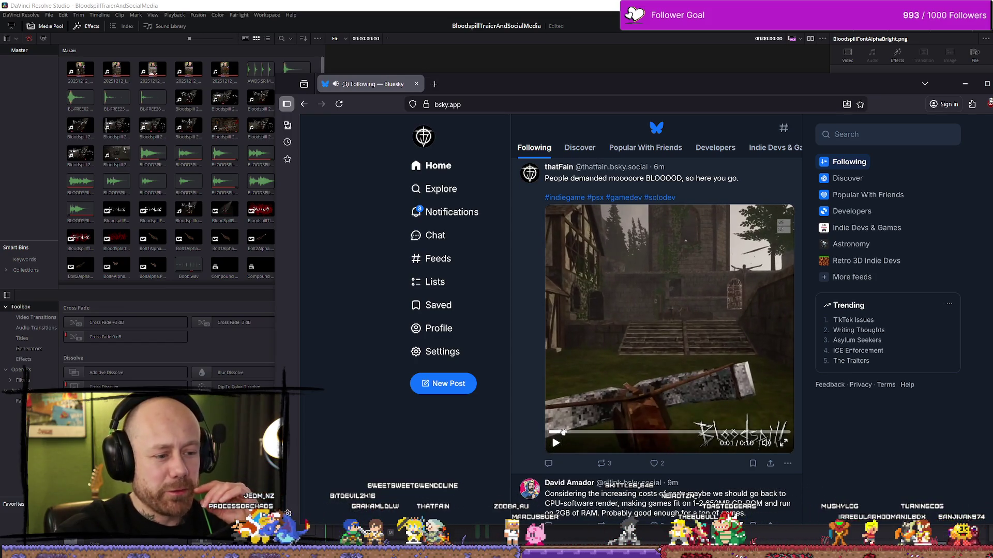
click(443, 220)
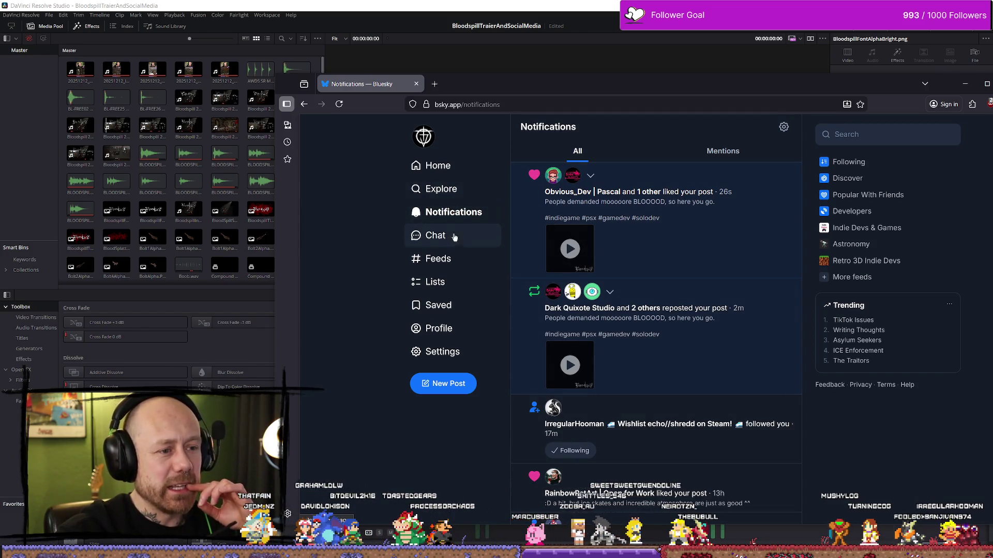
Step: Scroll through your Bluesky profile's Posts feed, topped by the new BLOOOD video
click(443, 328)
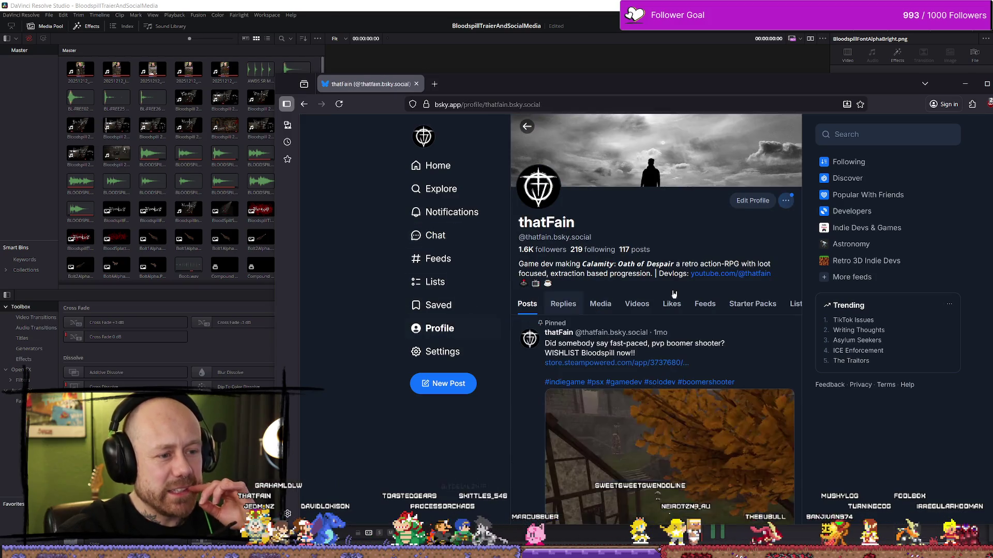
scroll(678, 273, down, 5)
scroll(678, 273, down, 3)
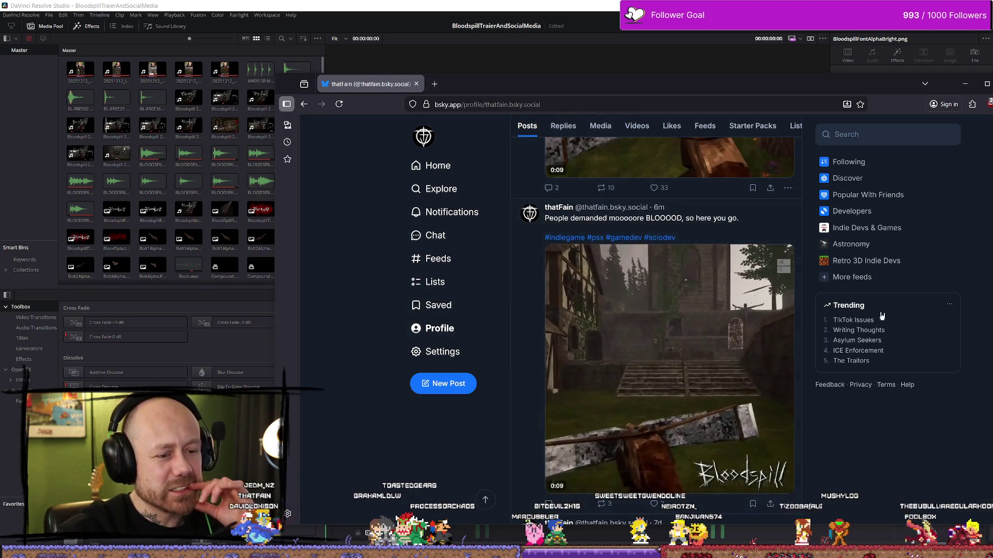
scroll(680, 387, down, 3)
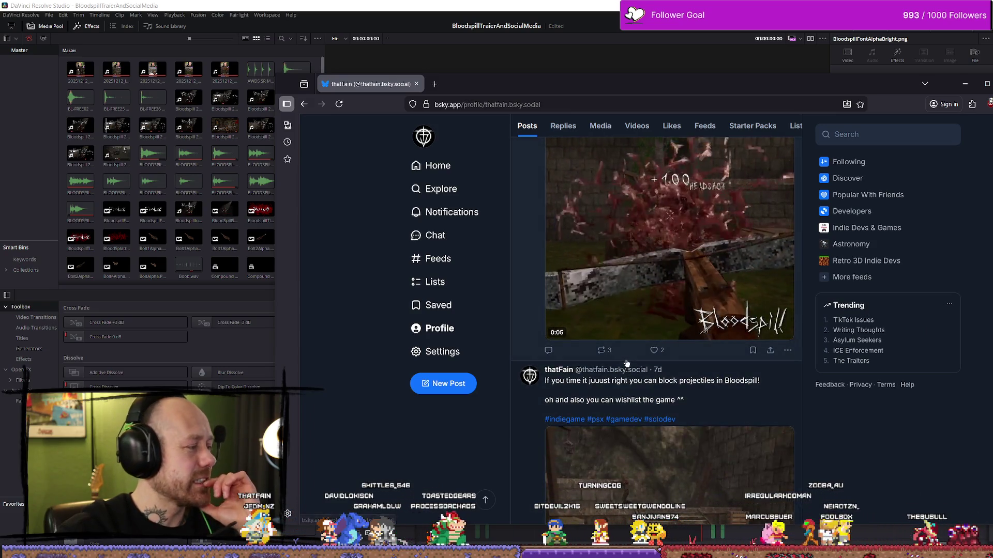
scroll(625, 336, up, 5)
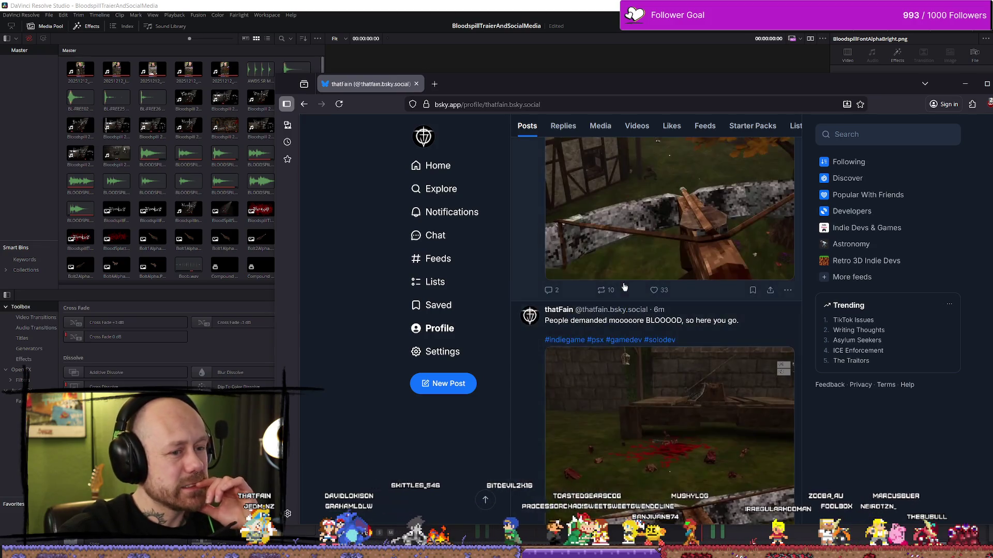
scroll(626, 290, down, 3)
scroll(626, 290, up, 10)
scroll(631, 282, down, 9)
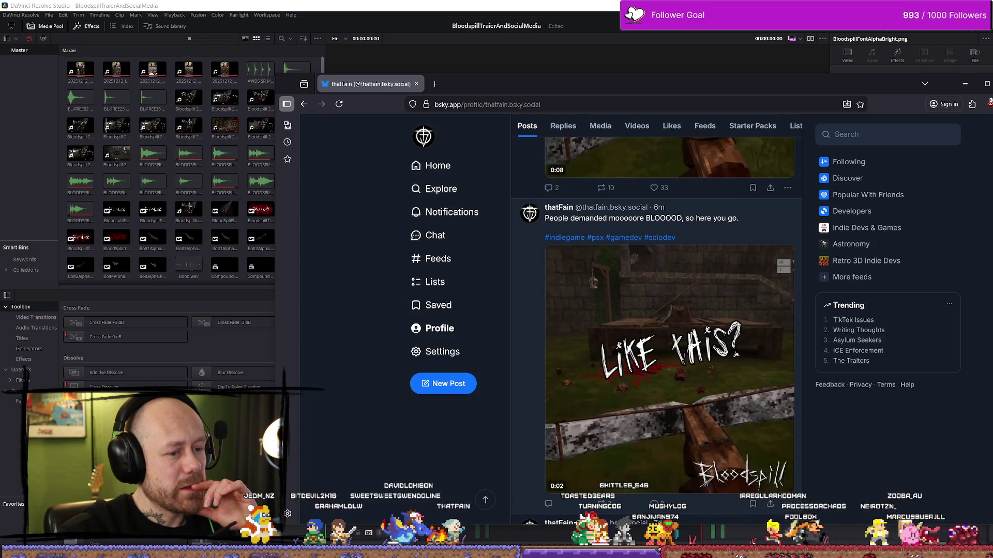
scroll(636, 270, down, 5)
scroll(636, 270, up, 15)
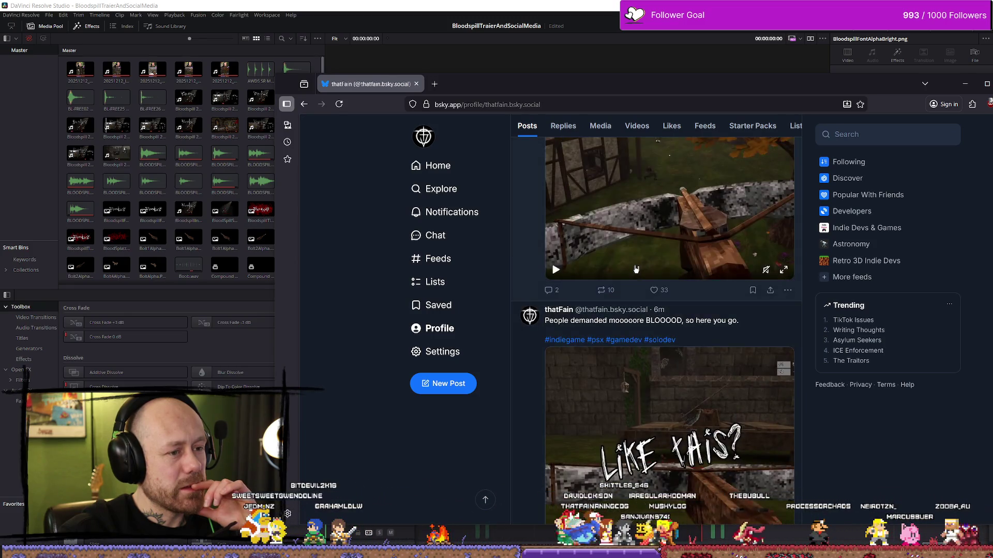
scroll(636, 269, down, 5)
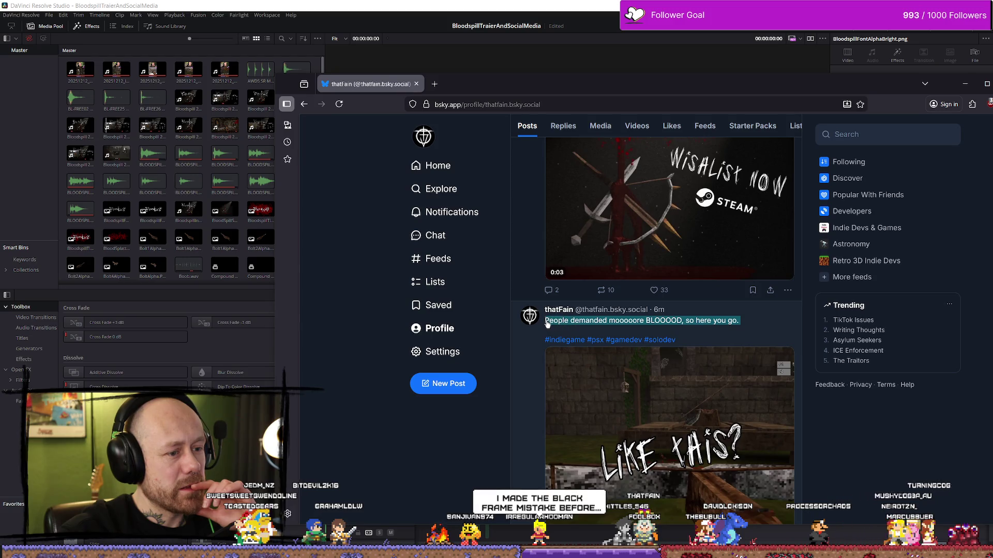
Step: Open the BLOOOD post, select its caption and hashtags, and play the video with sound
click(705, 337)
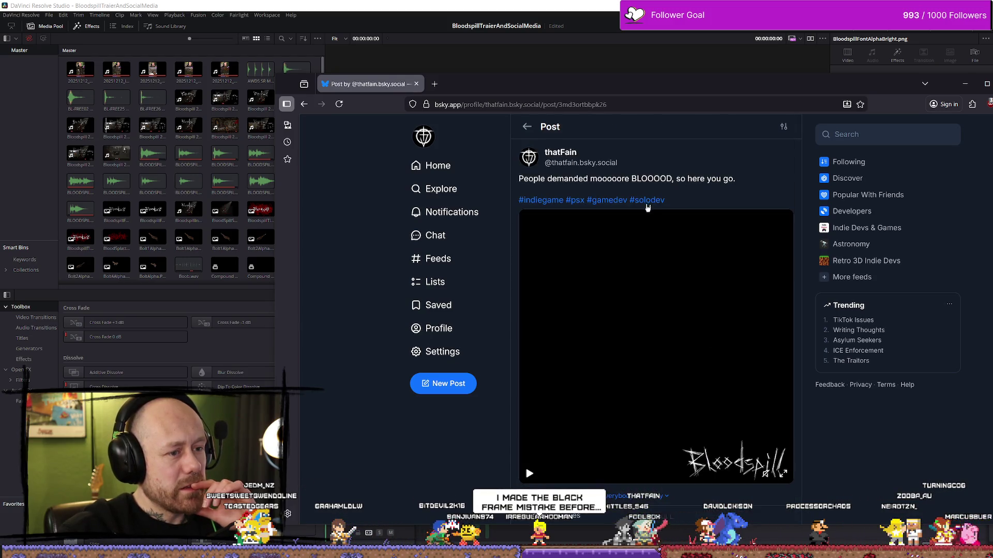
drag(665, 201, 559, 194)
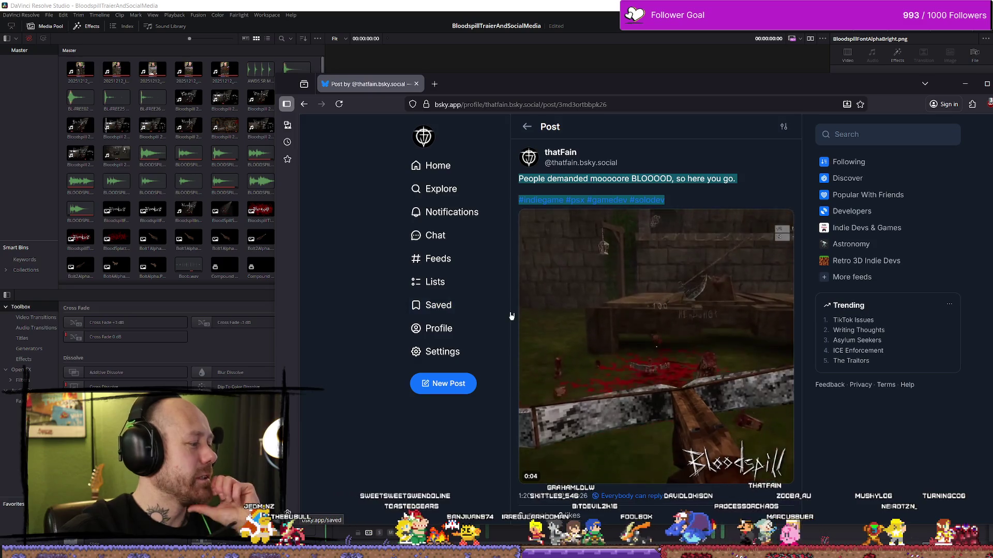
click(559, 474)
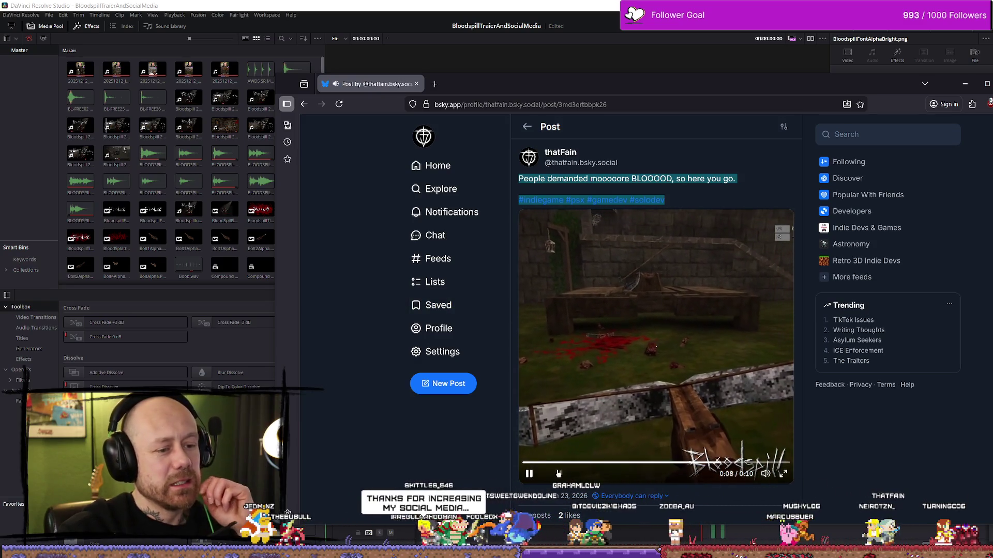
click(646, 439)
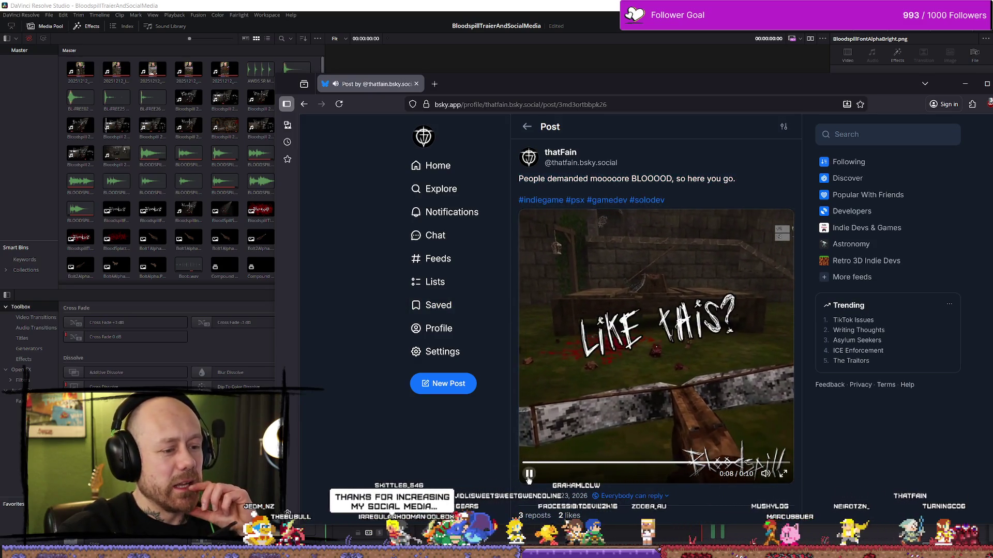
Step: Mute the post video and rewind it to 0:00
click(766, 475)
click(642, 463)
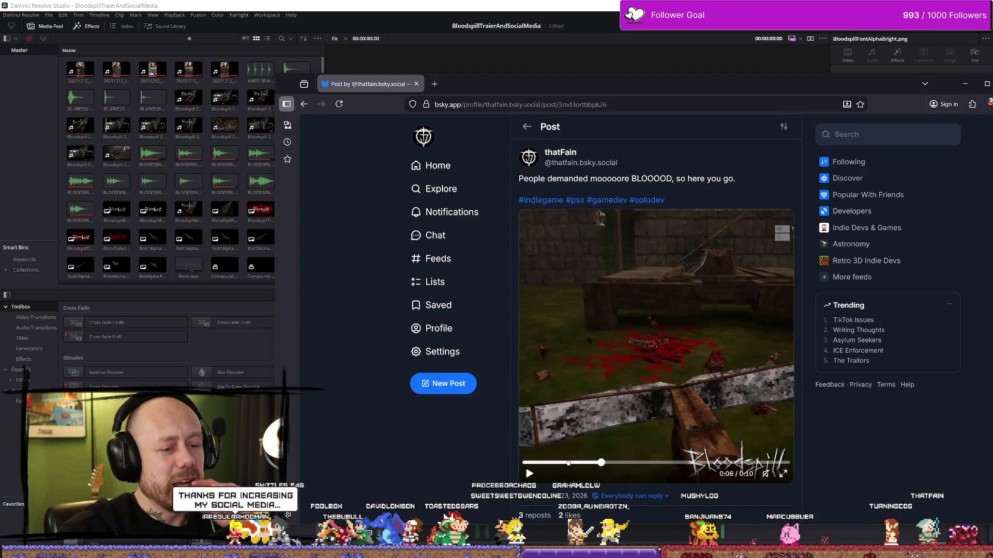
drag(642, 463, 519, 462)
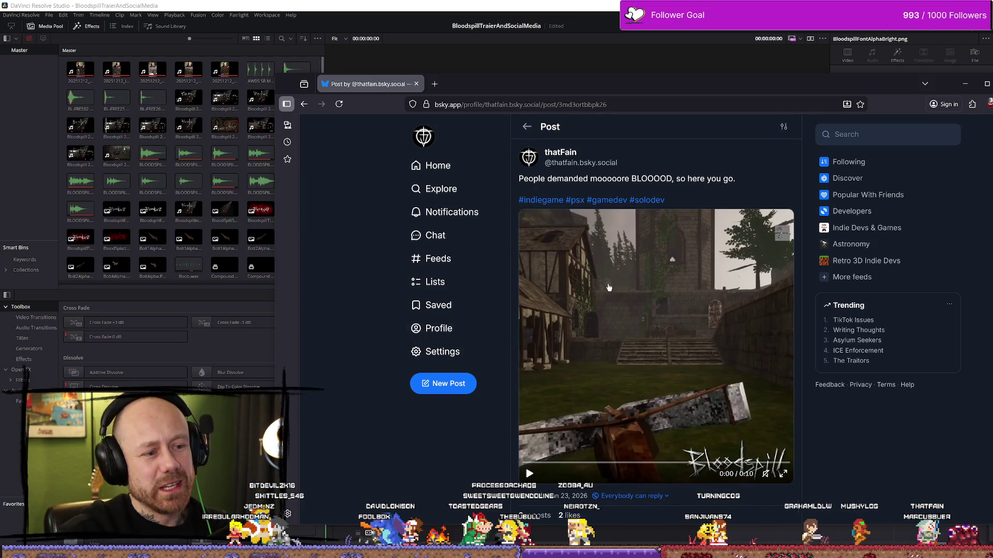
scroll(654, 320, down, 1)
scroll(654, 320, up, 1)
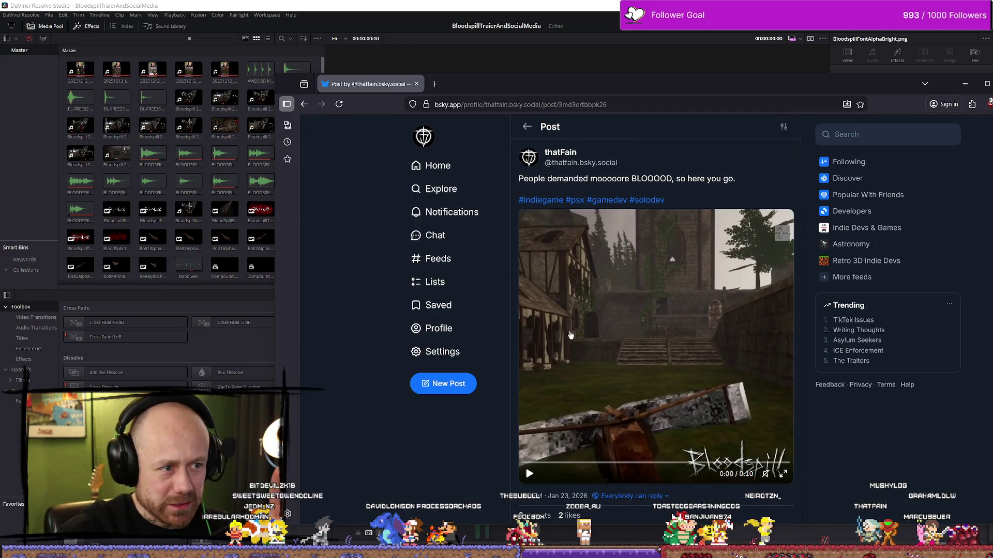
click(434, 84)
Step: Load Instagram and scroll through your profile's grid of earlier posts
text(insta)
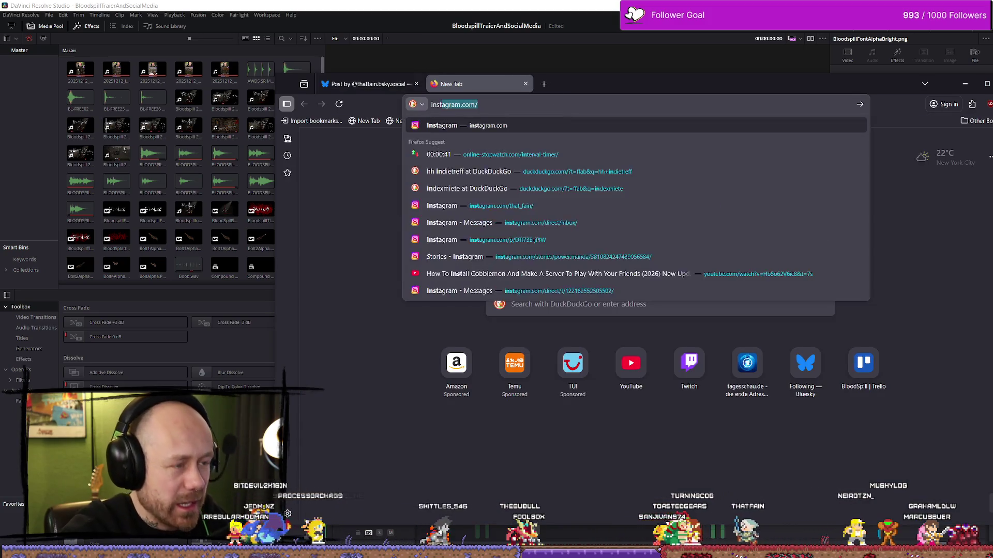
key(Return)
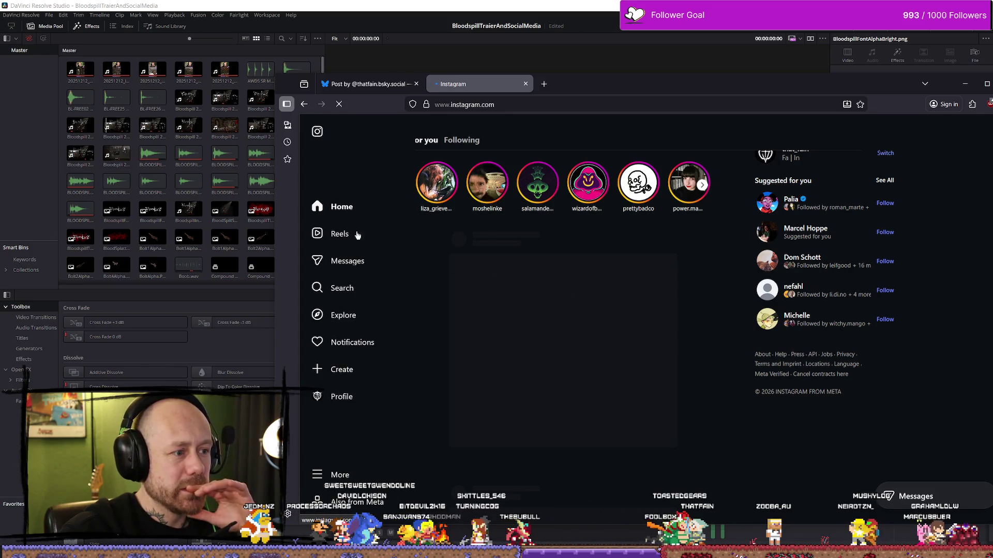
click(355, 401)
scroll(684, 277, down, 5)
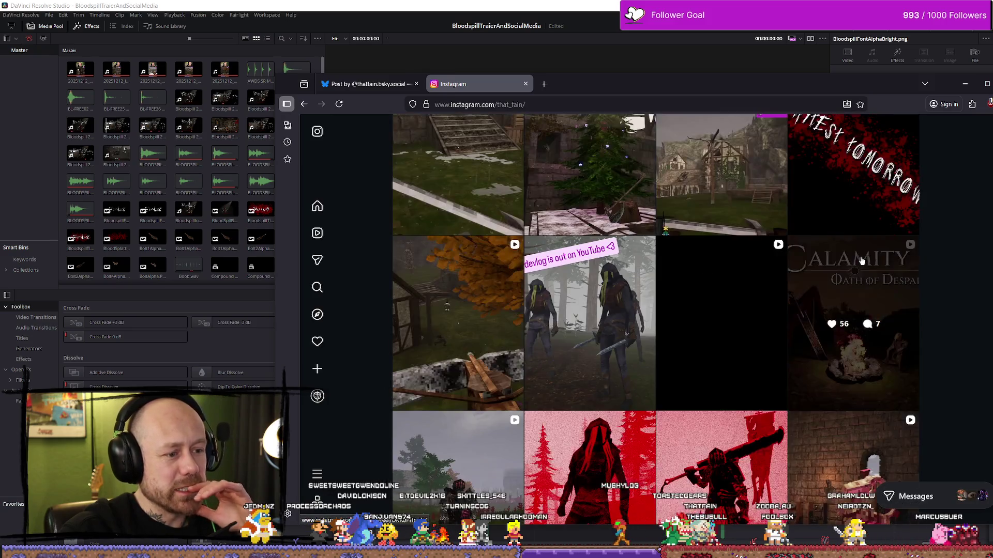
scroll(905, 243, up, 3)
scroll(952, 224, down, 4)
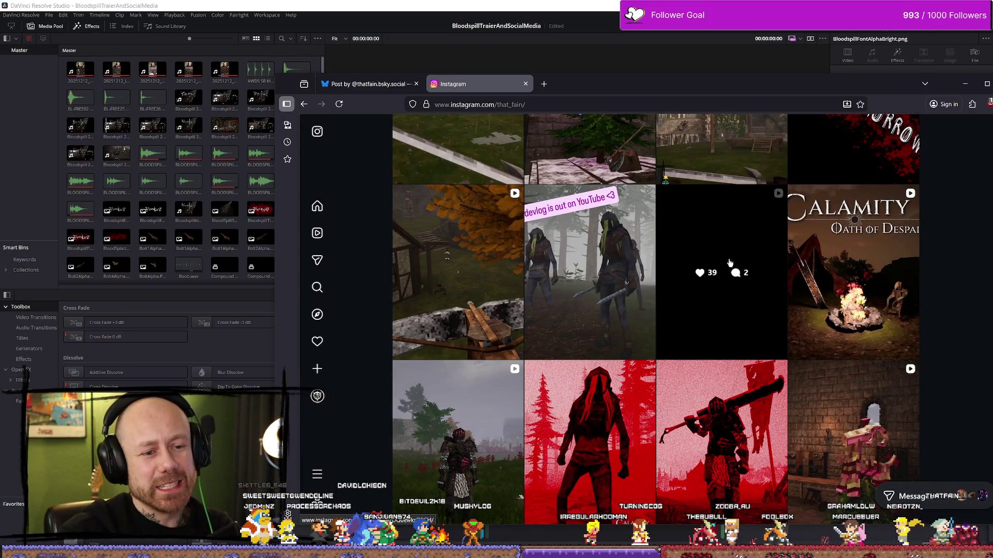
scroll(973, 273, down, 6)
scroll(975, 277, down, 4)
scroll(978, 284, up, 8)
scroll(979, 290, up, 3)
Step: View one video post from the grid, then return to the Bluesky BLOOOD post
click(784, 290)
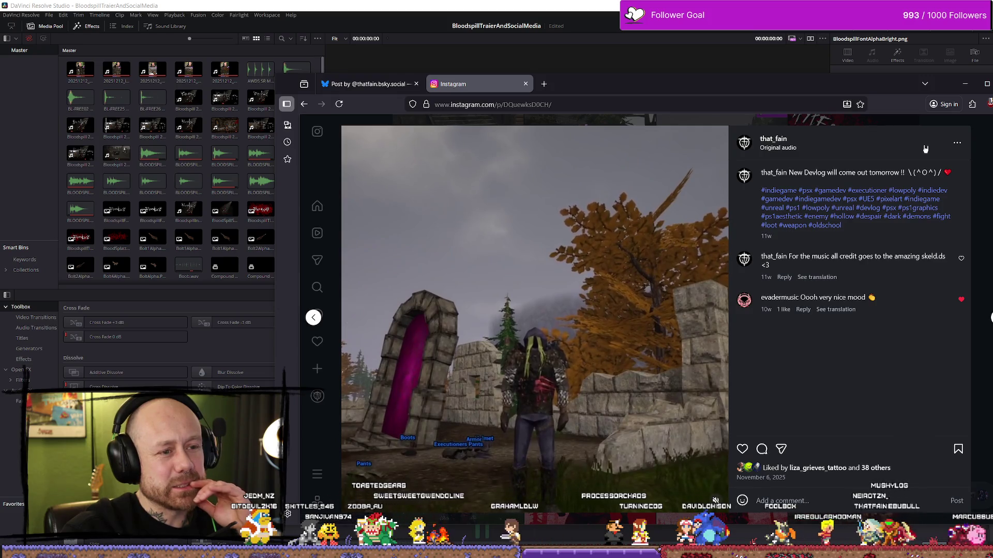
key(Escape)
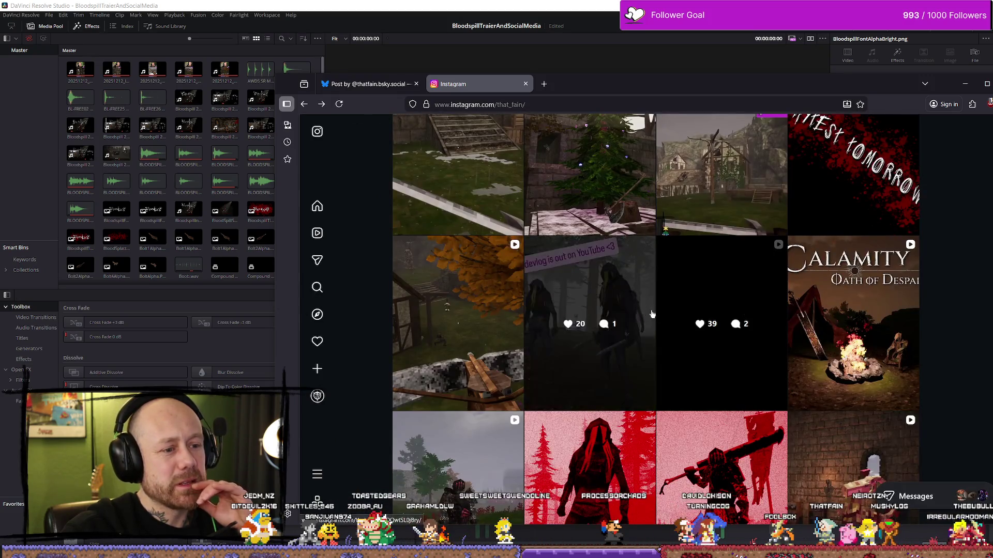
scroll(648, 315, down, 3)
scroll(618, 378, up, 8)
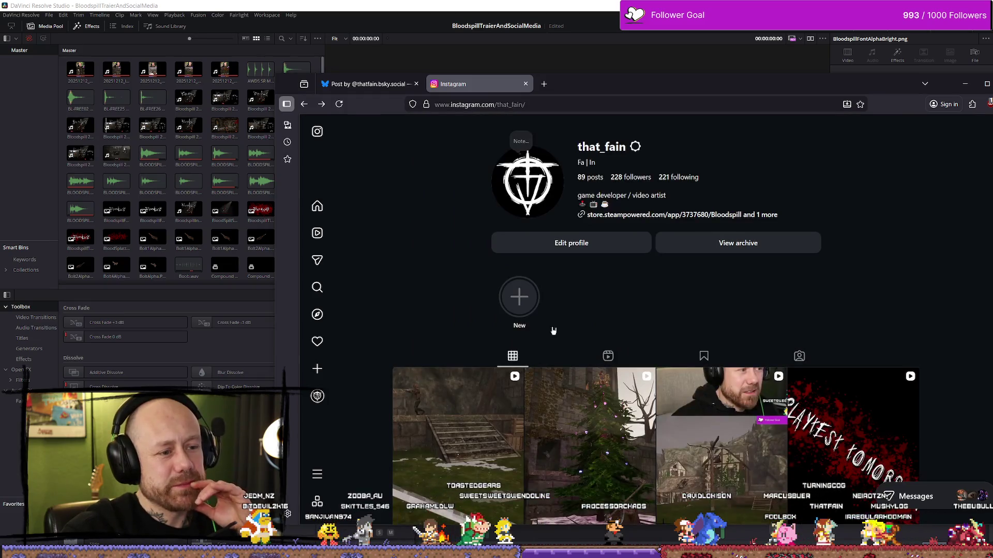
scroll(557, 333, down, 4)
scroll(478, 315, up, 4)
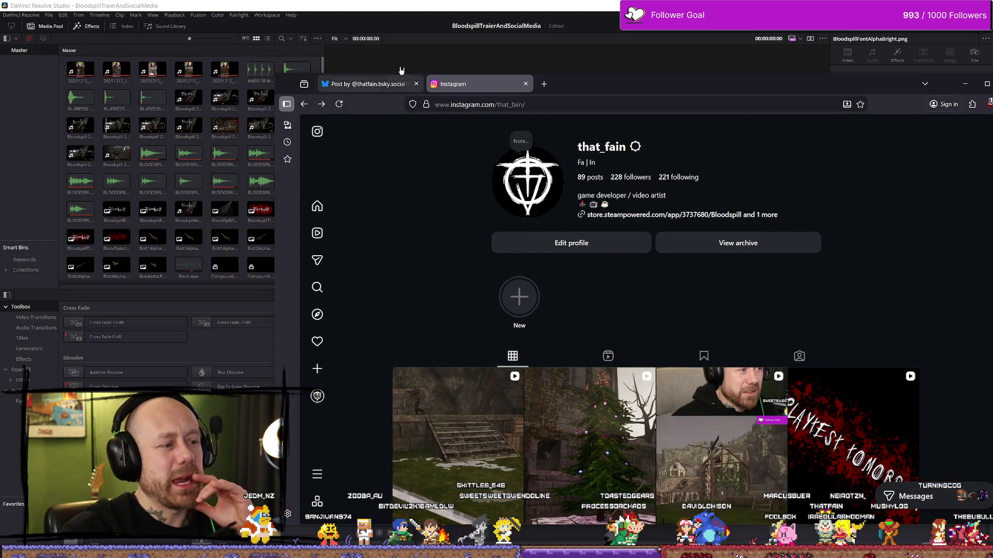
click(368, 84)
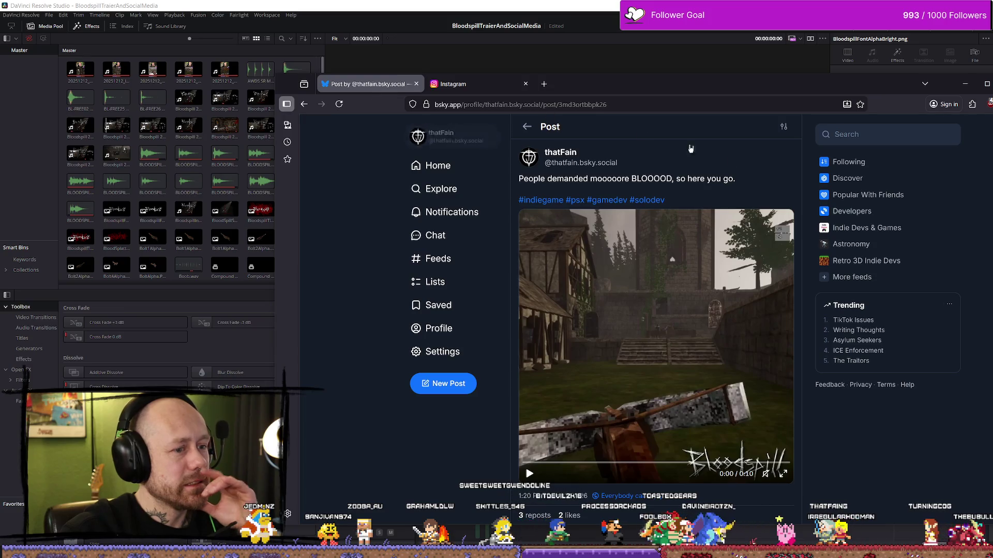
Step: Scroll through the post history on your Bluesky profile
click(455, 171)
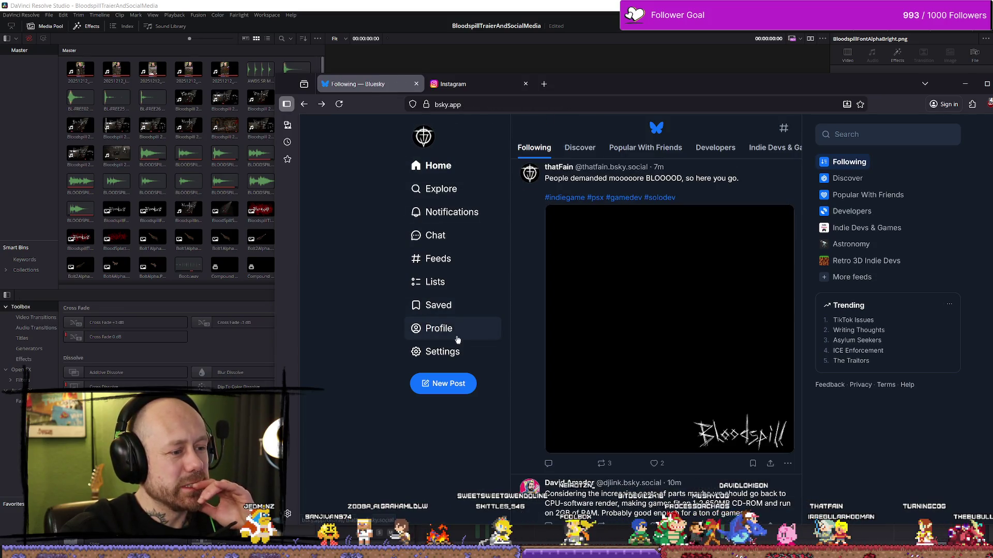
click(438, 328)
scroll(829, 226, down, 8)
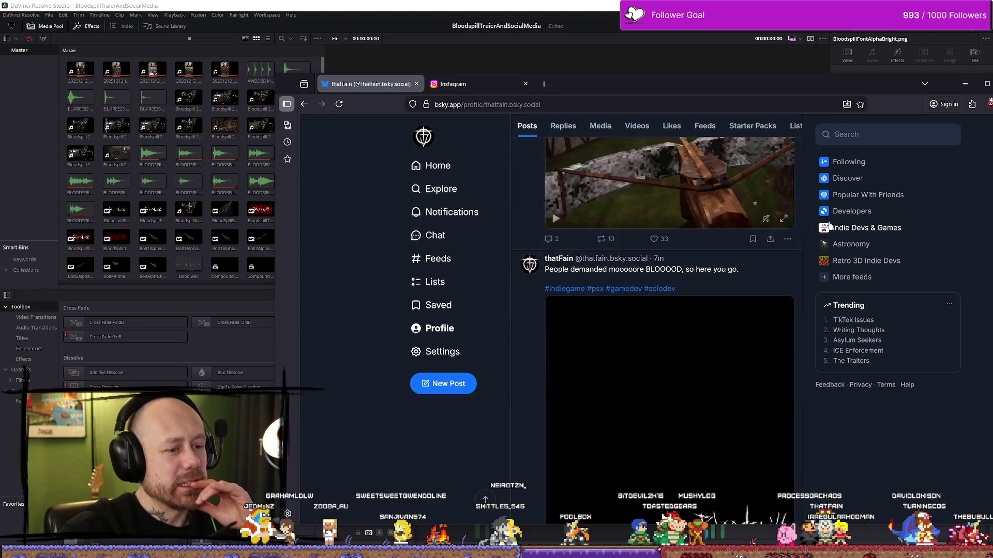
scroll(643, 290, up, 10)
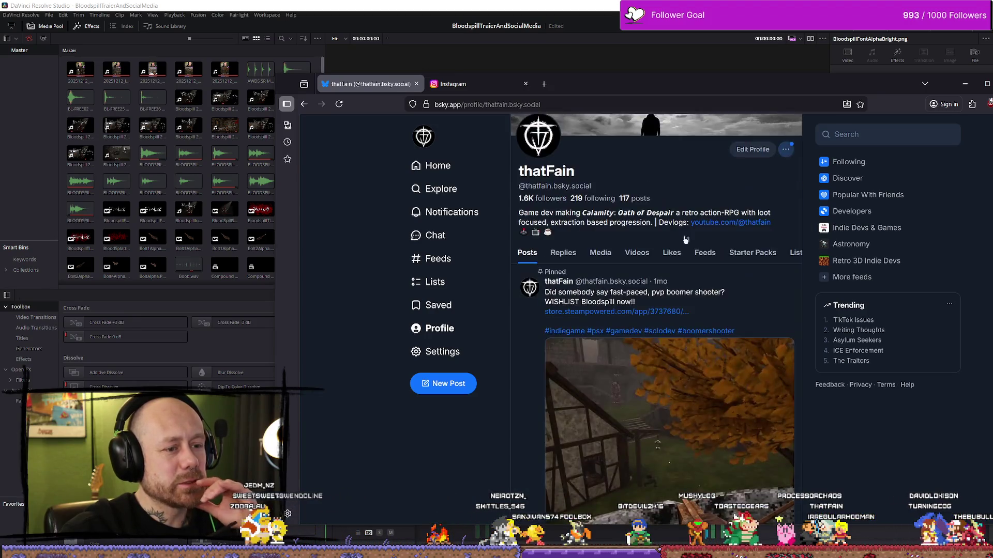
scroll(675, 286, down, 5)
scroll(582, 209, down, 2)
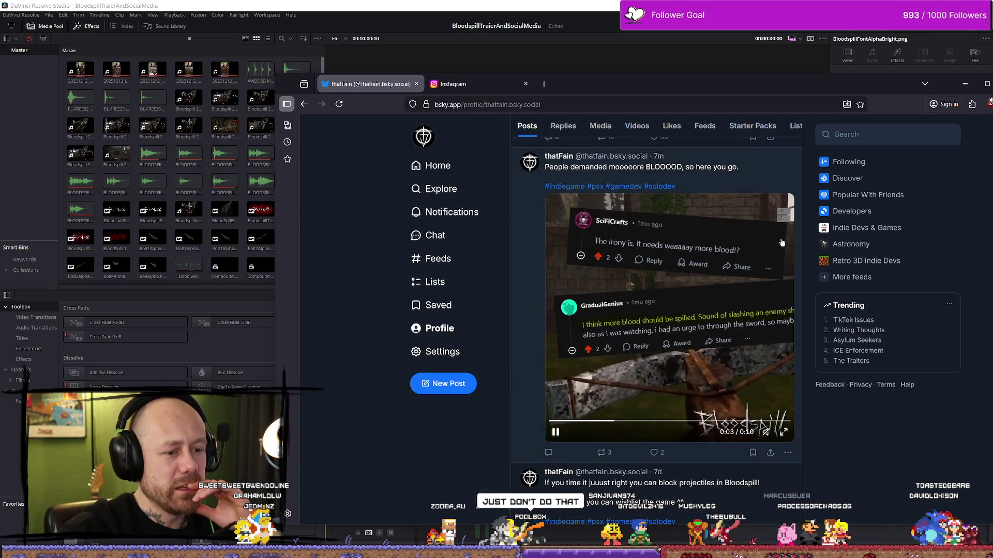
scroll(837, 234, up, 7)
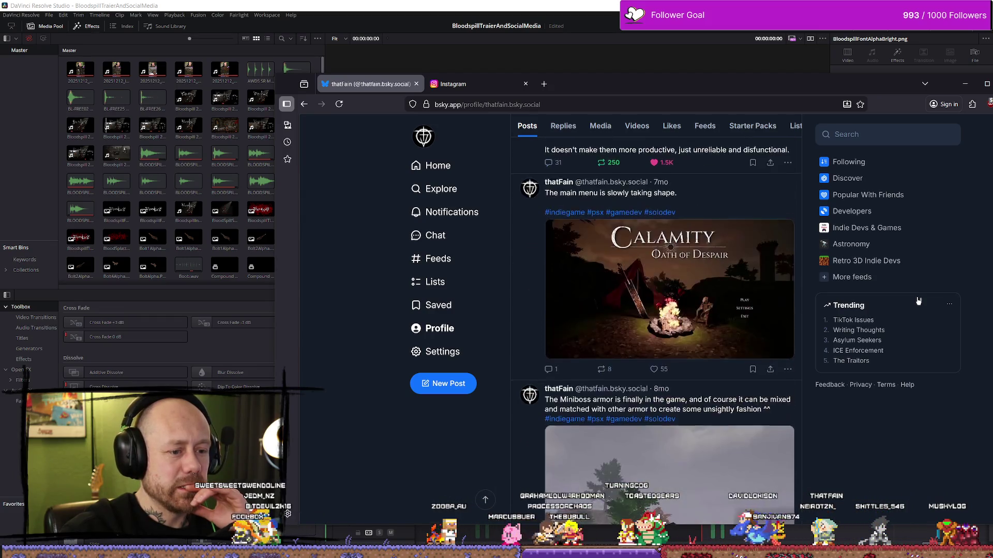
scroll(920, 296, down, 15)
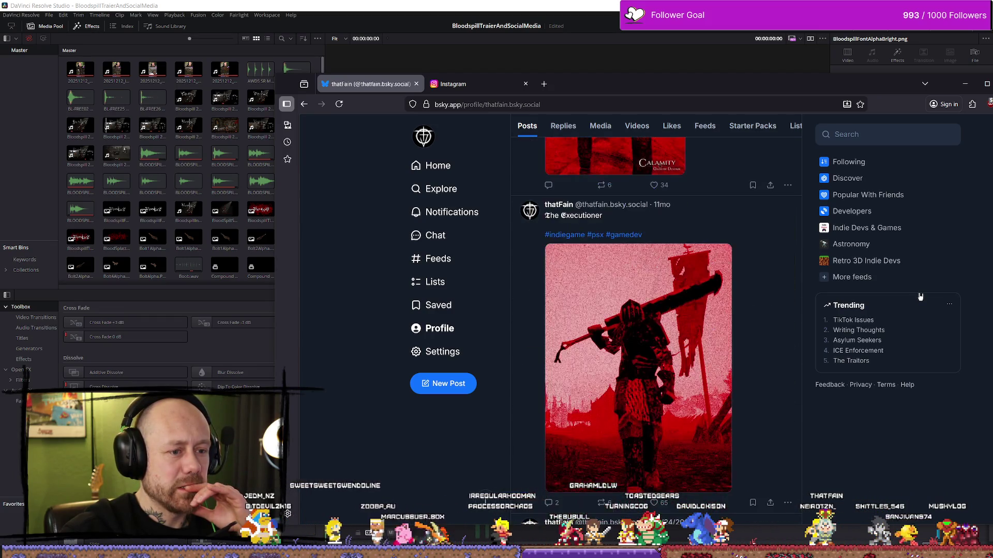
scroll(922, 296, down, 5)
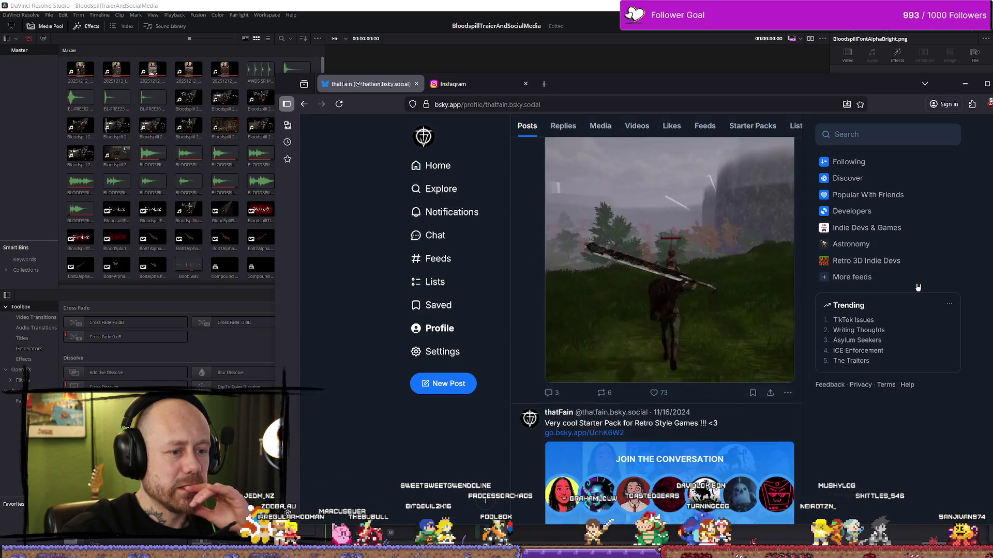
scroll(916, 287, down, 7)
scroll(917, 287, down, 5)
Step: Revisit Bluesky home and profile, then load twitter.com in the same tab
click(436, 165)
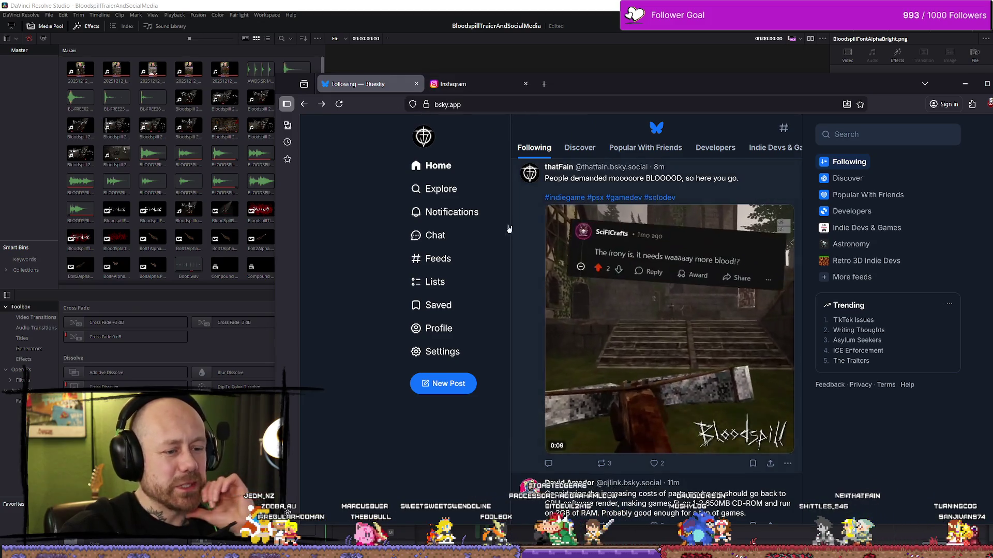
click(466, 137)
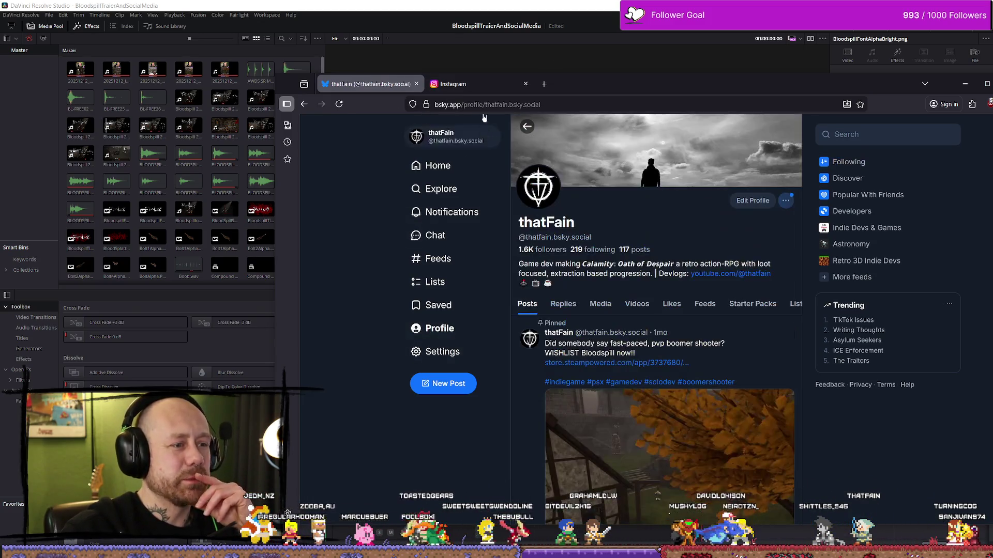
click(489, 104)
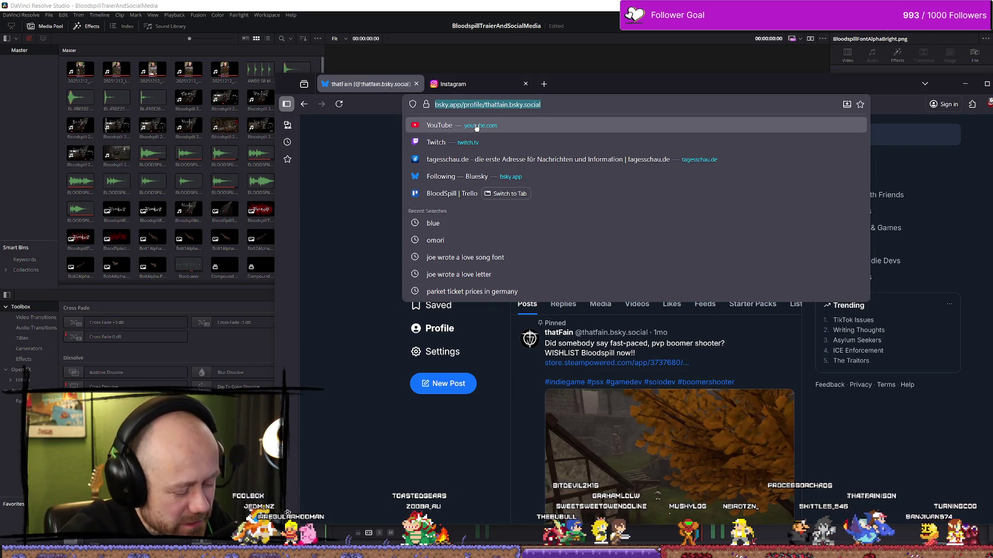
text(twitter.com)
key(Return)
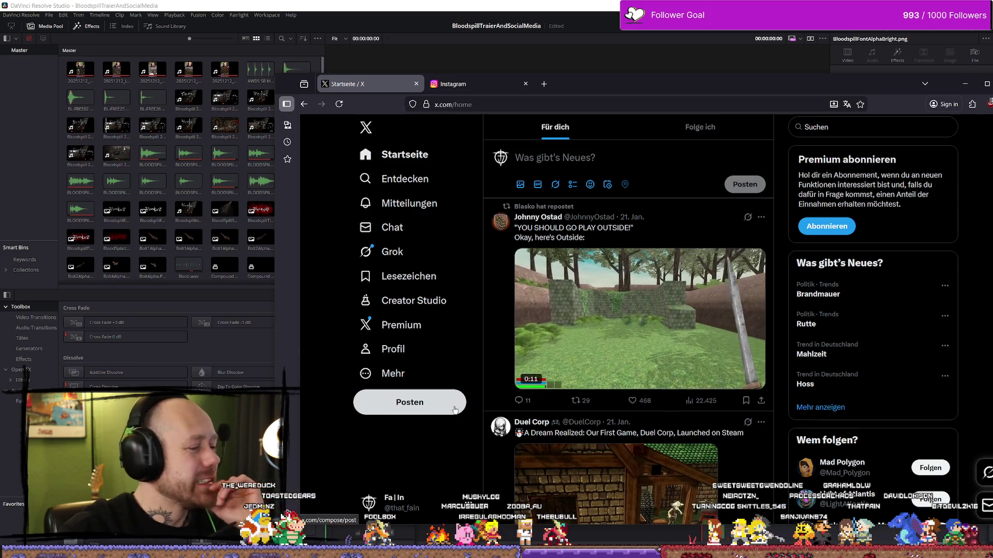
Step: Start a new X post with the pasted BLOOOD caption and hashtags, dropping #solodev
click(453, 410)
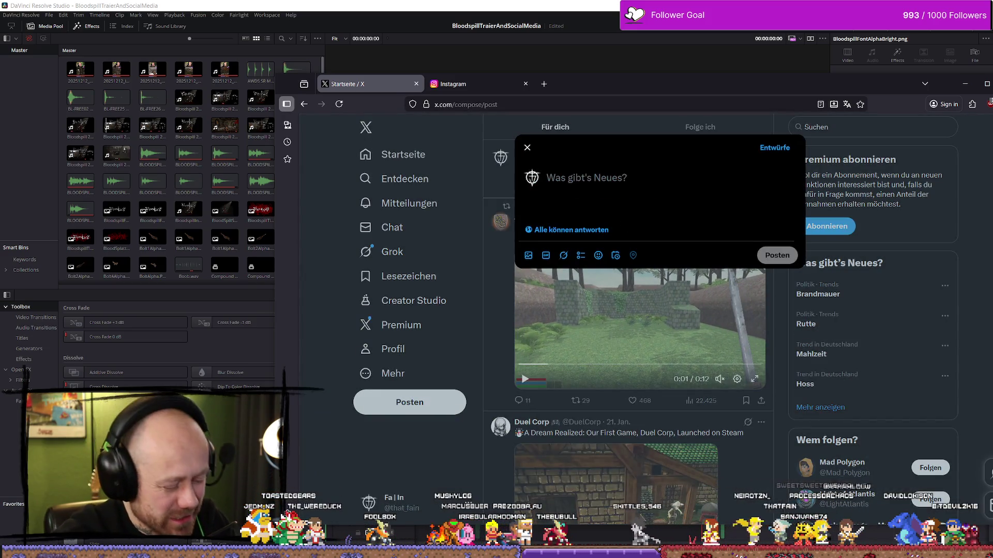
key(ctrl+v)
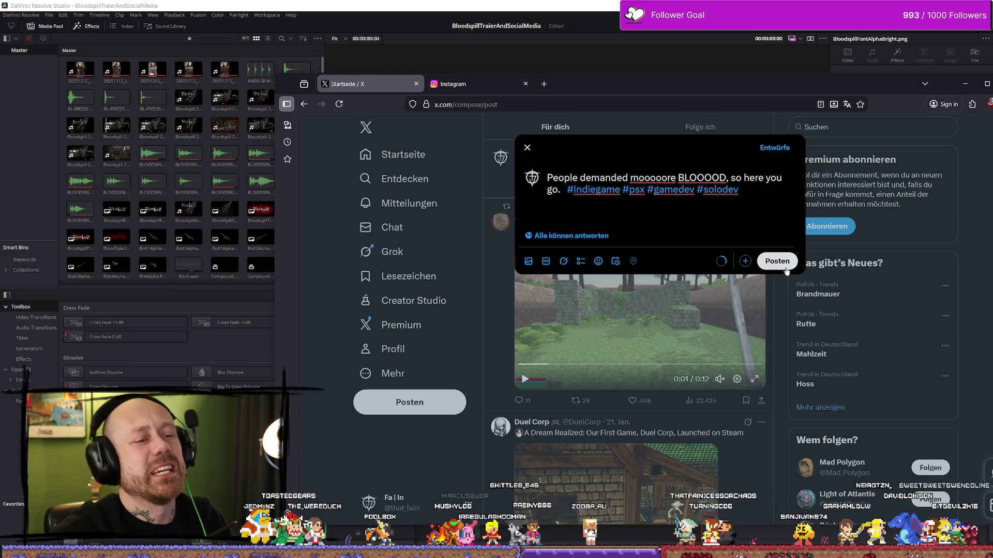
key(Return)
key(Return)
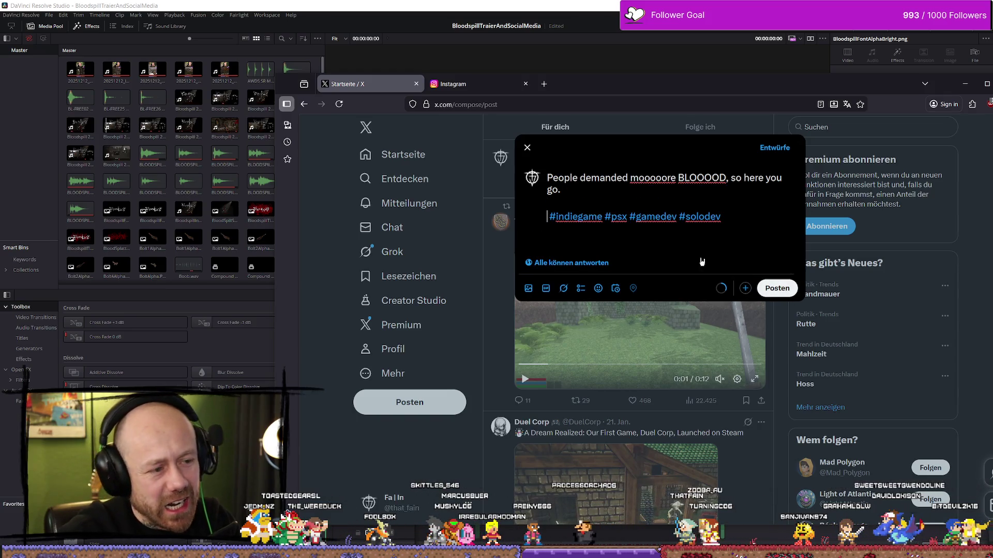
key(BackSpace)
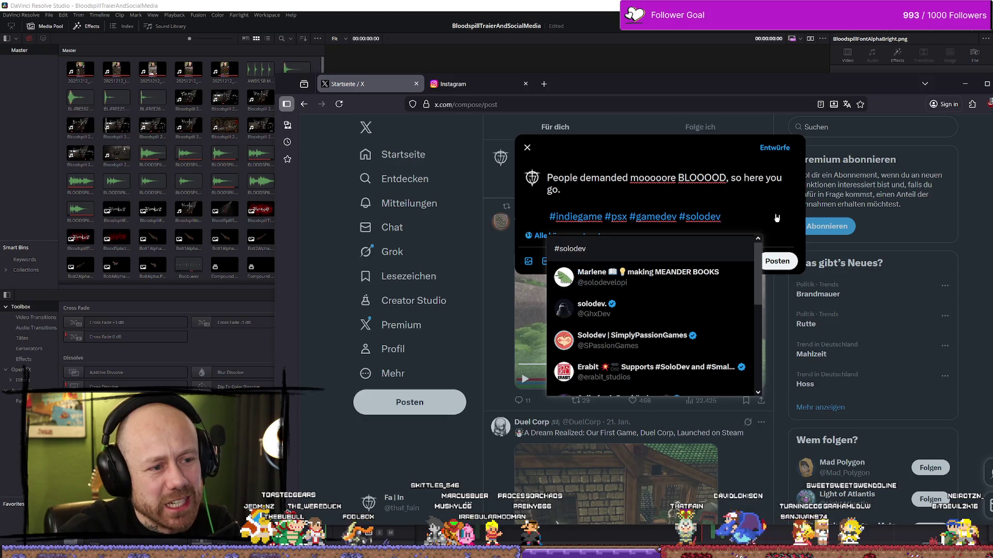
key(BackSpace)
key(BackSpace)
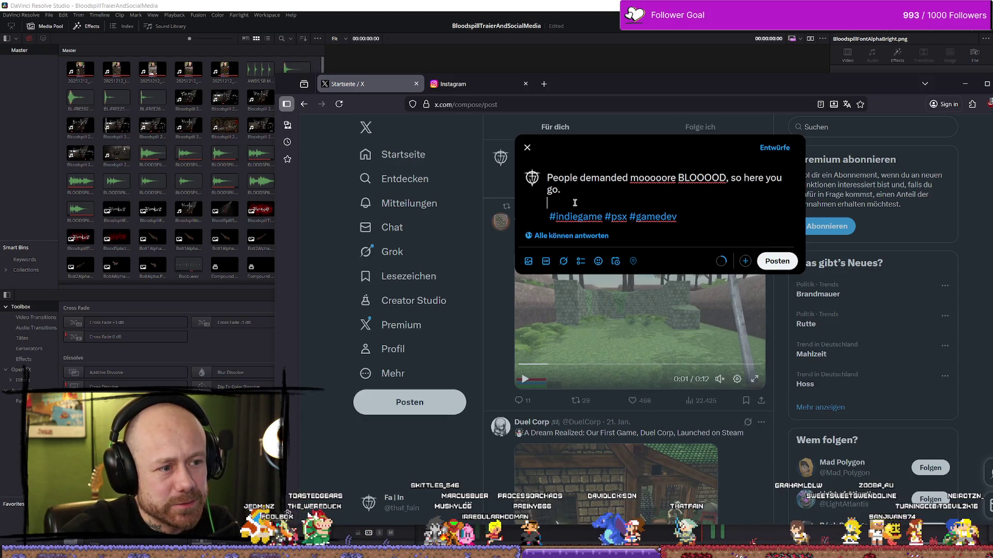
key(Return)
key(Return)
key(Up)
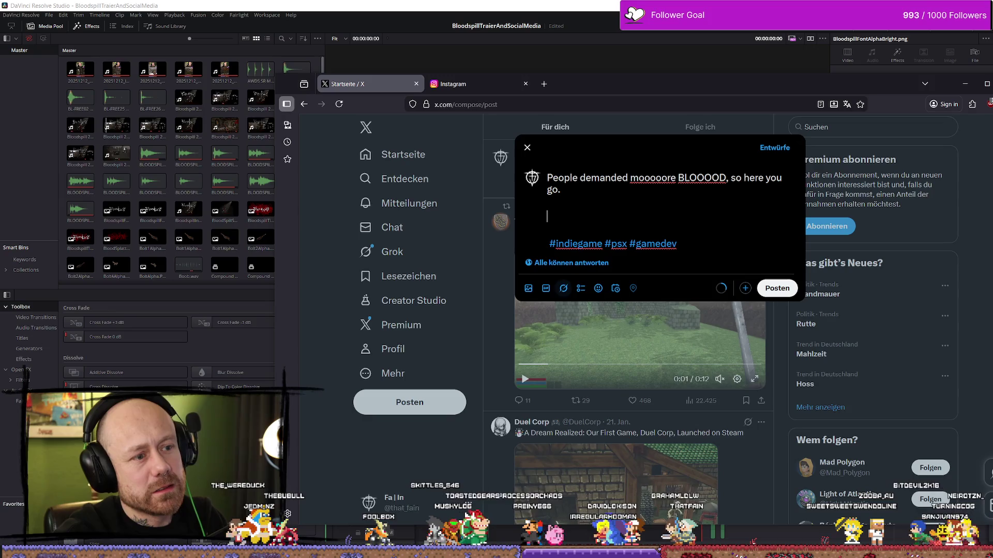
Step: Attach HeadshotSplatter1_1.mp4, pull the hashtags up under the sentence, and preview the clip
click(528, 290)
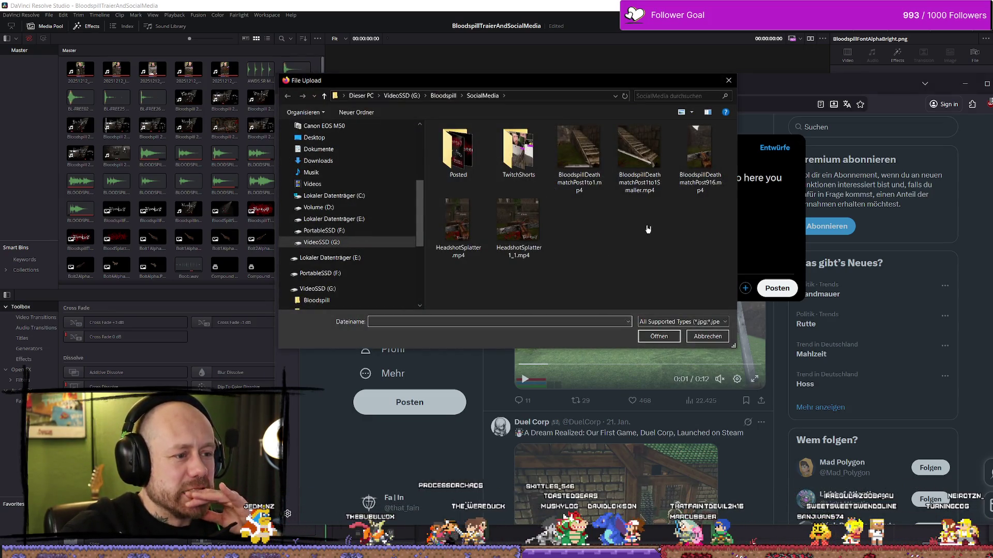
click(518, 223)
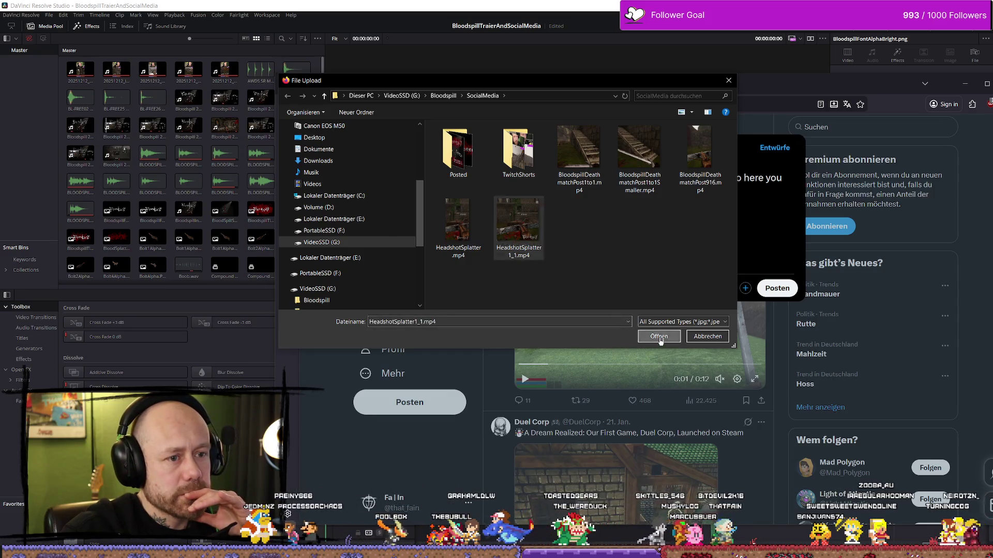
click(661, 338)
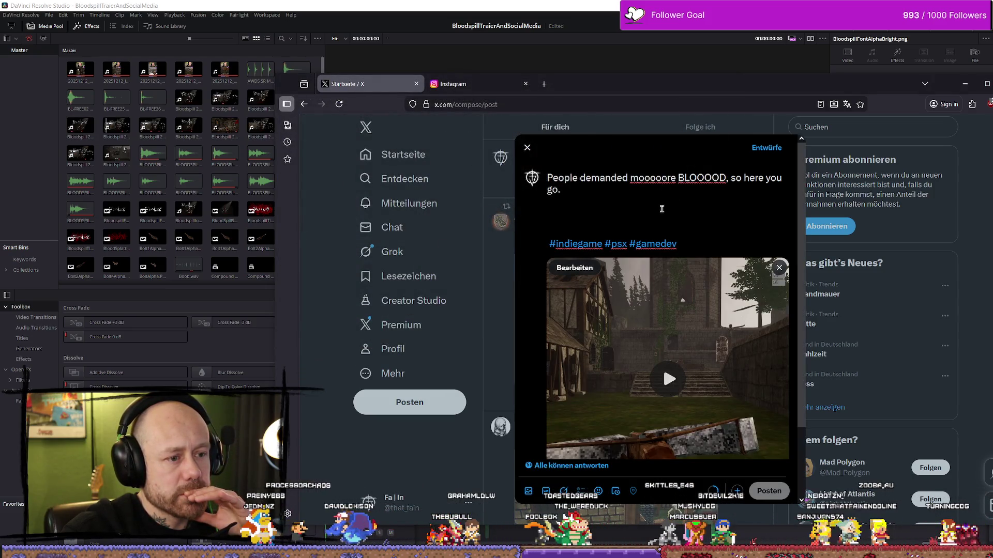
key(BackSpace)
key(BackSpace)
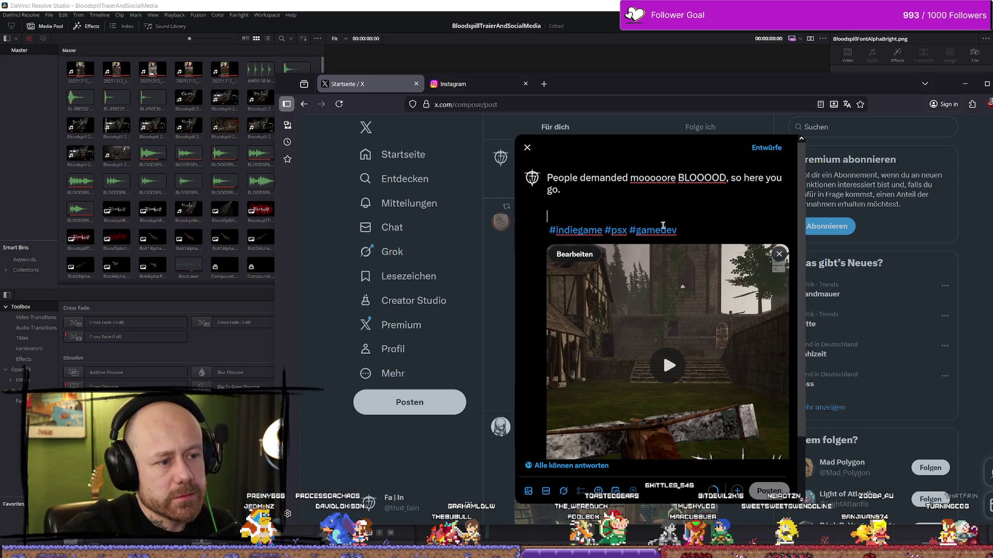
key(BackSpace)
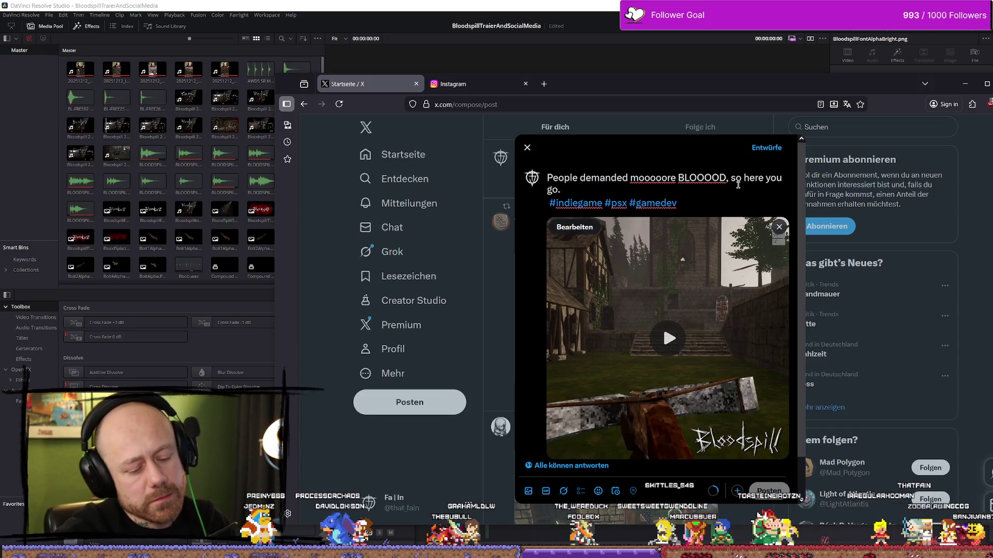
key(Return)
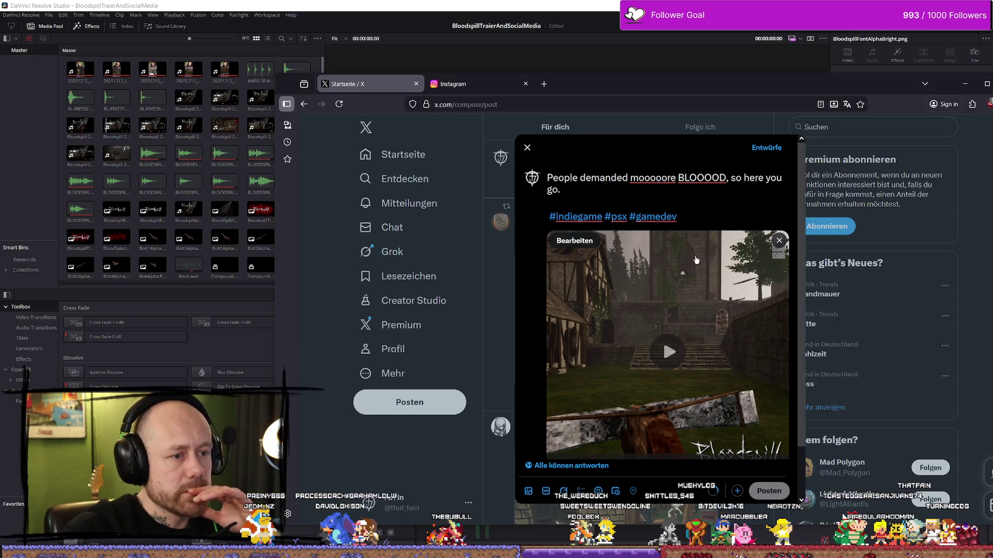
key(BackSpace)
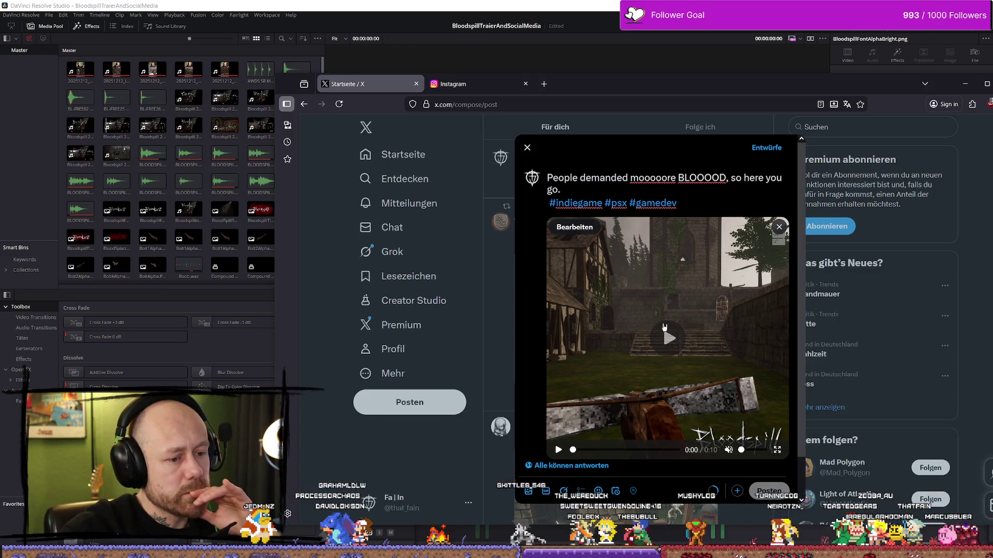
click(669, 337)
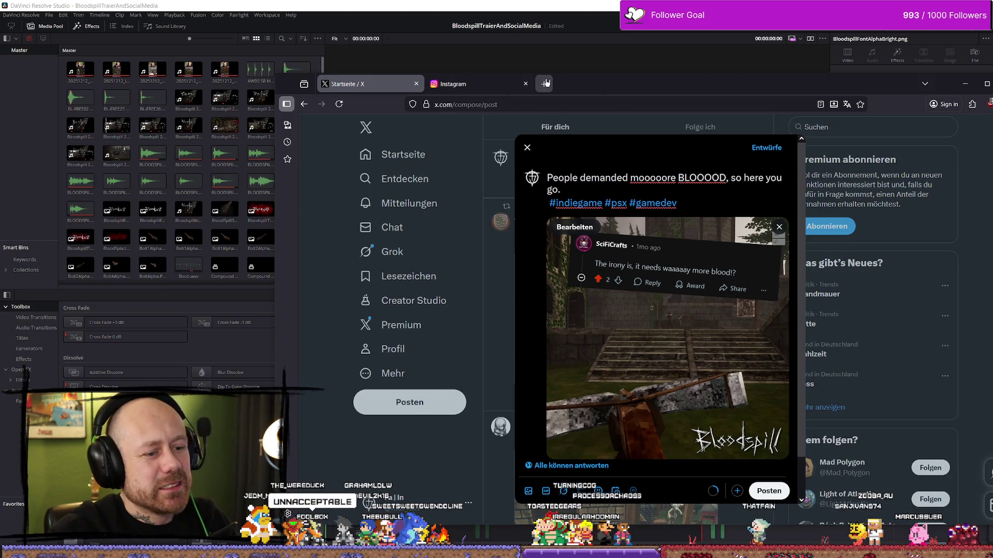
Step: Search YouTube for 'adventure time unacceptable' in a new tab
key(ctrl+t)
text(www.y)
key(Return)
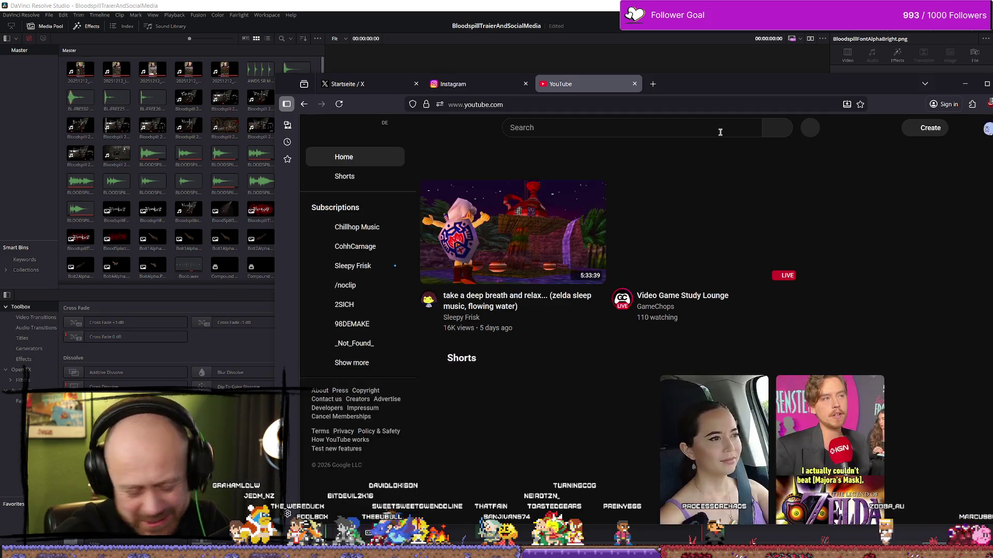
click(716, 131)
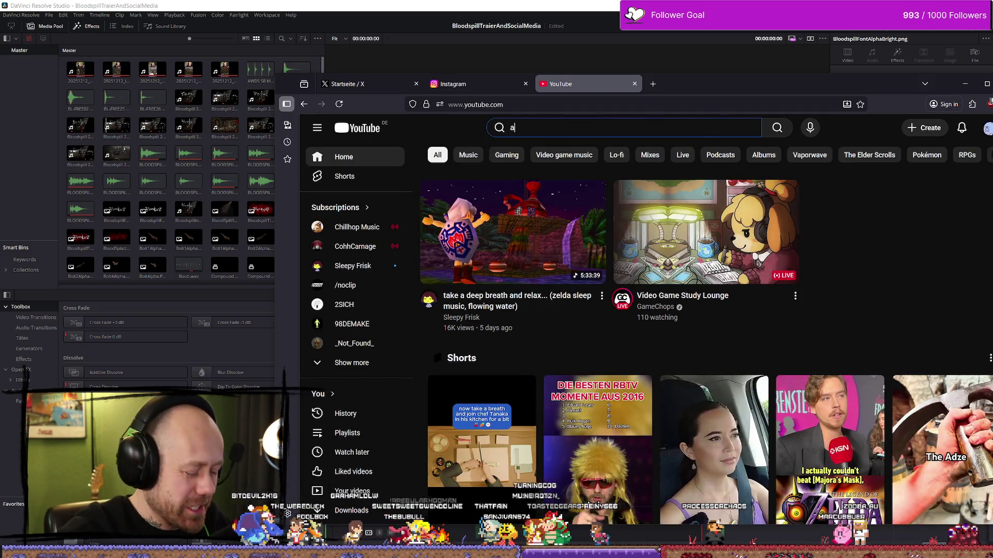
text(dvent)
key(Down)
key(Down)
key(Up)
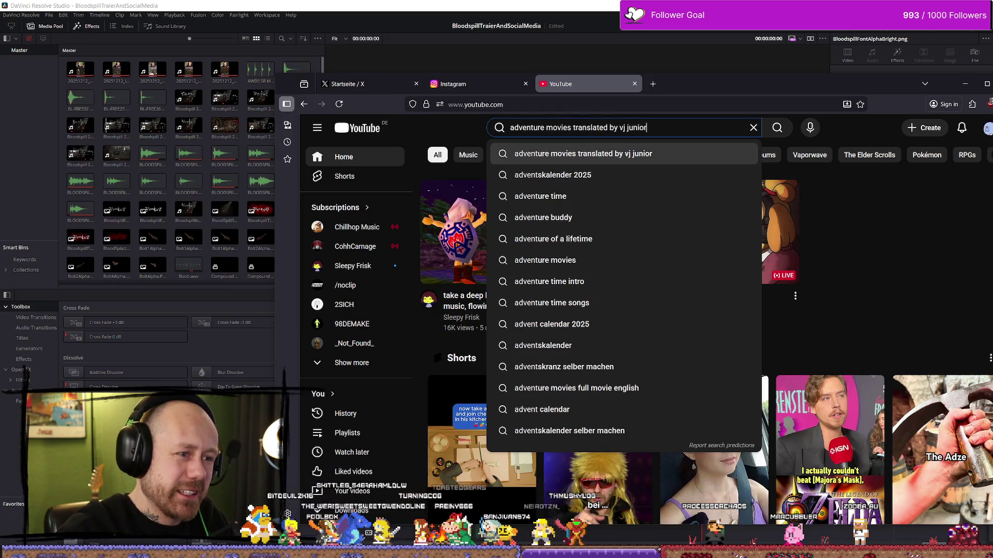
key(BackSpace)
key(BackSpace)
key(BackSpace)
key(BackSpace)
text(time una)
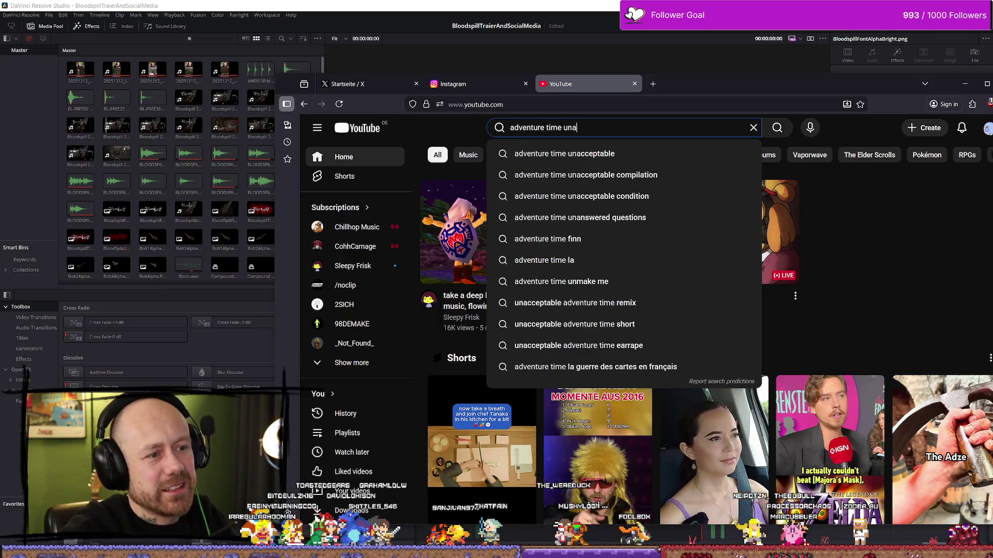
key(Down)
key(Return)
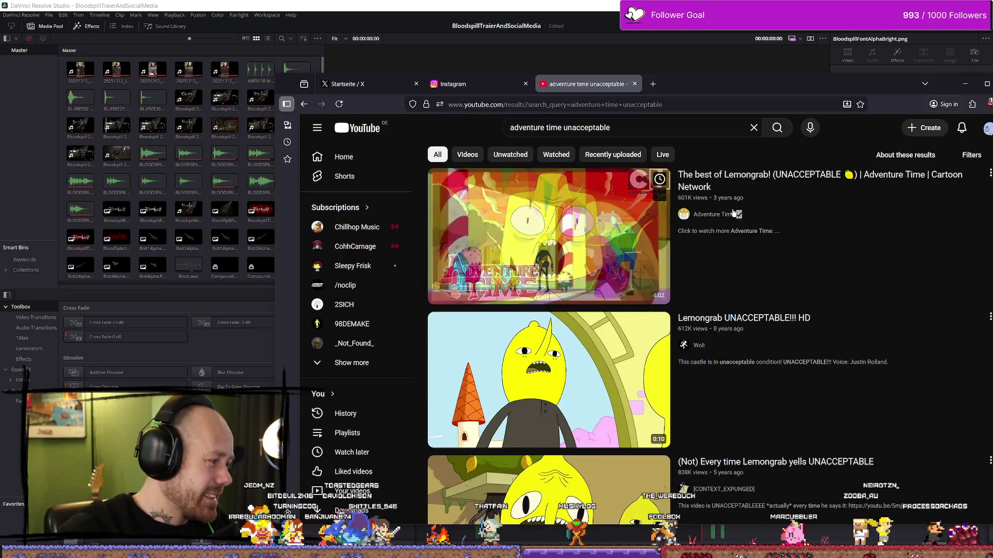
Step: Play the Lemongrab UNACCEPTABLE!!! HD video from the start, then close the YouTube tab
click(926, 328)
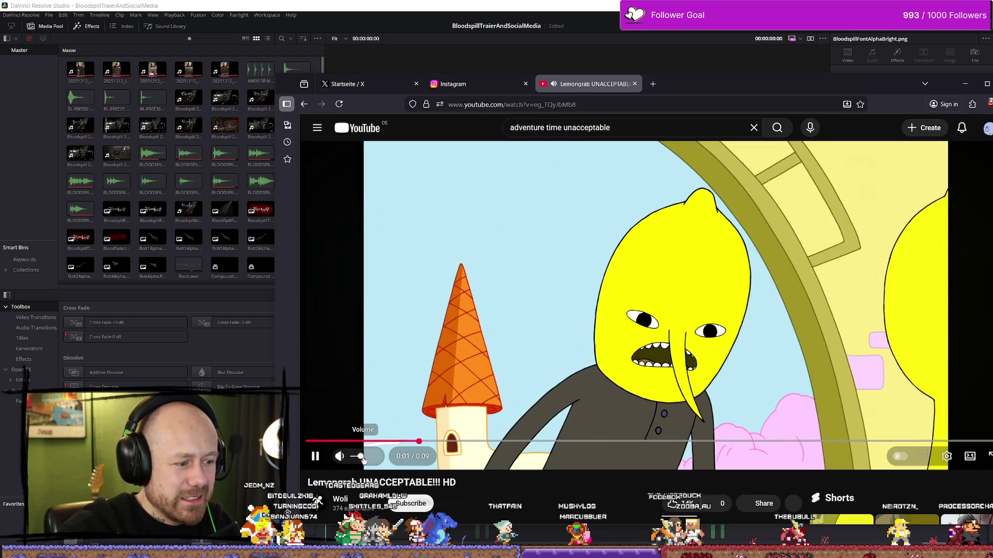
drag(331, 441, 304, 440)
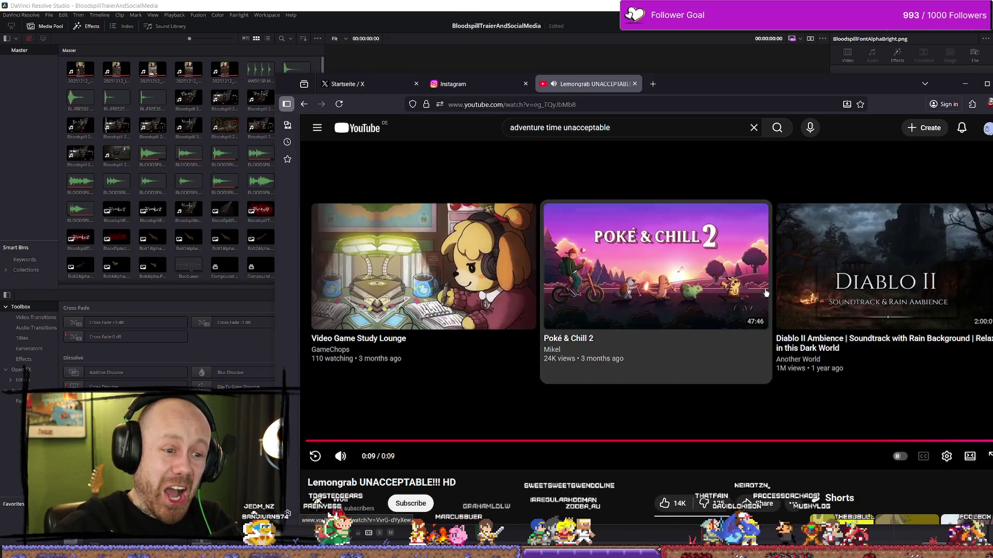
click(762, 262)
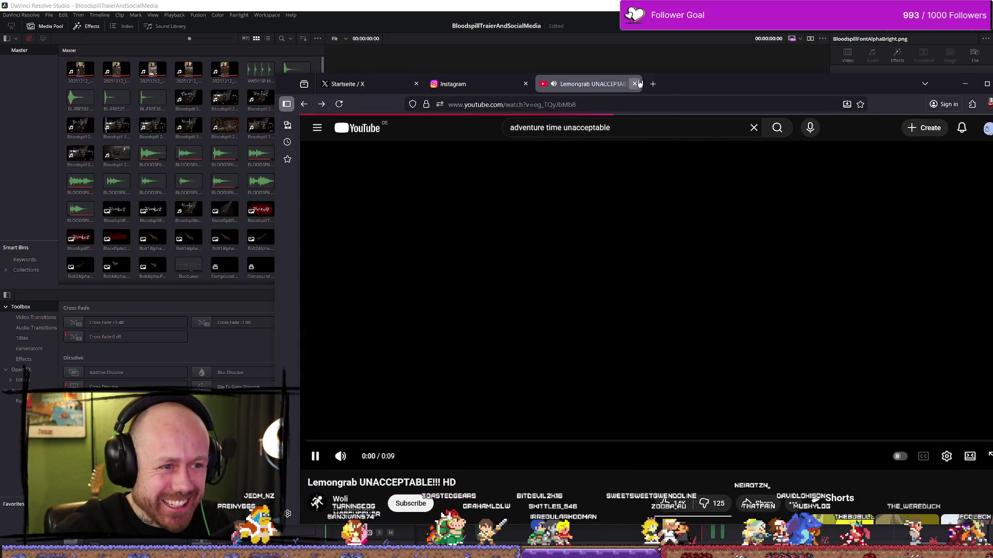
click(635, 84)
drag(750, 94, 417, 101)
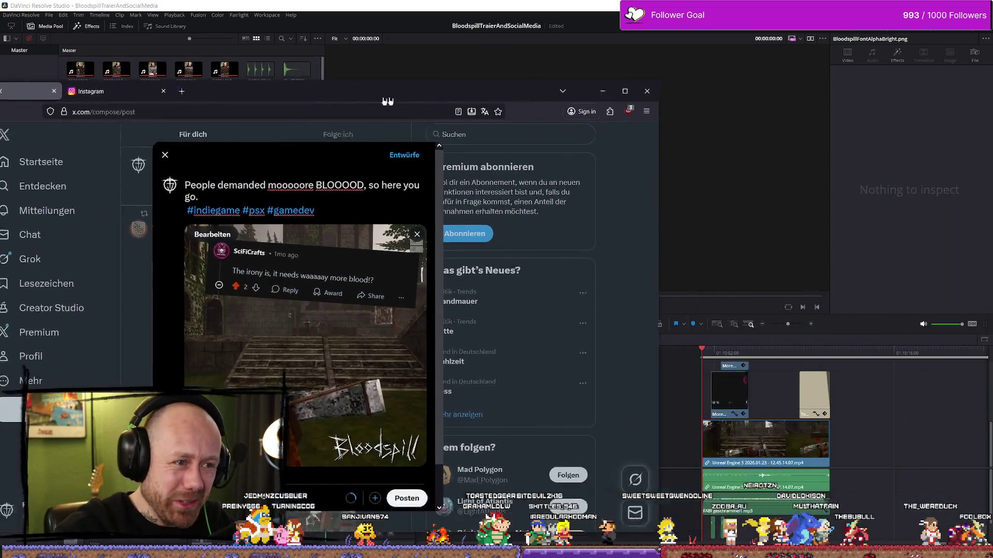
key(alt+Tab)
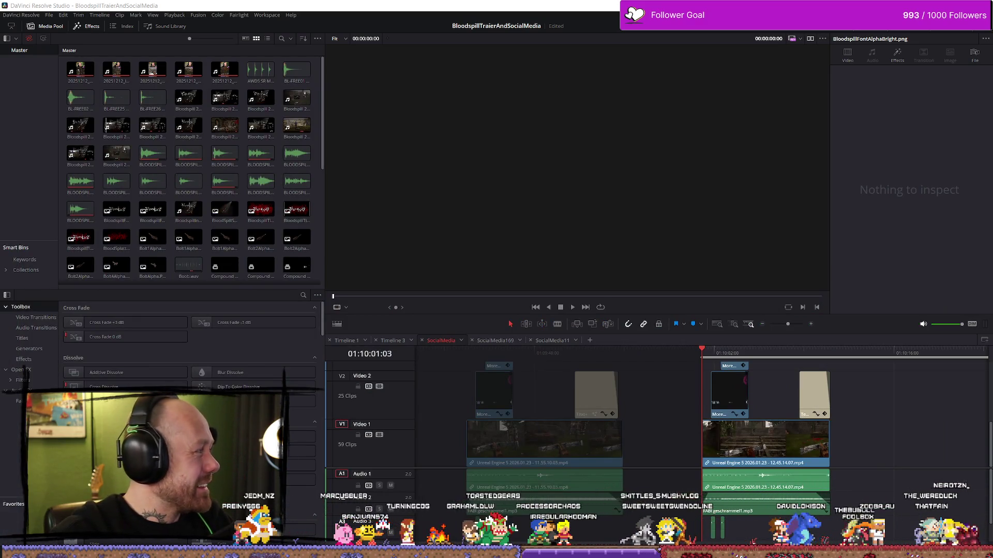
key(alt+Tab)
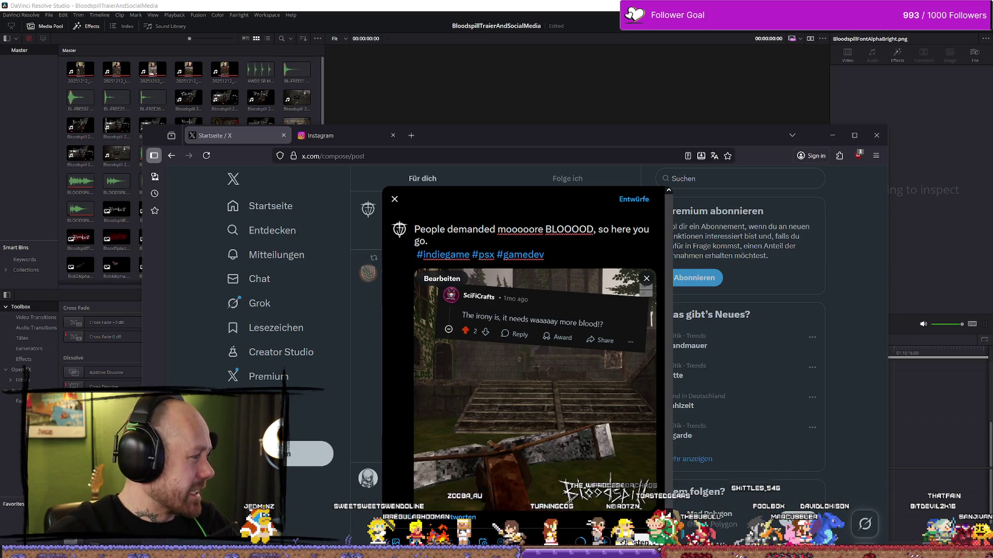
Step: Confirm the clip upload reached 100% and publish the BLOOOD post with Ctrl+Enter
scroll(590, 341, down, 1)
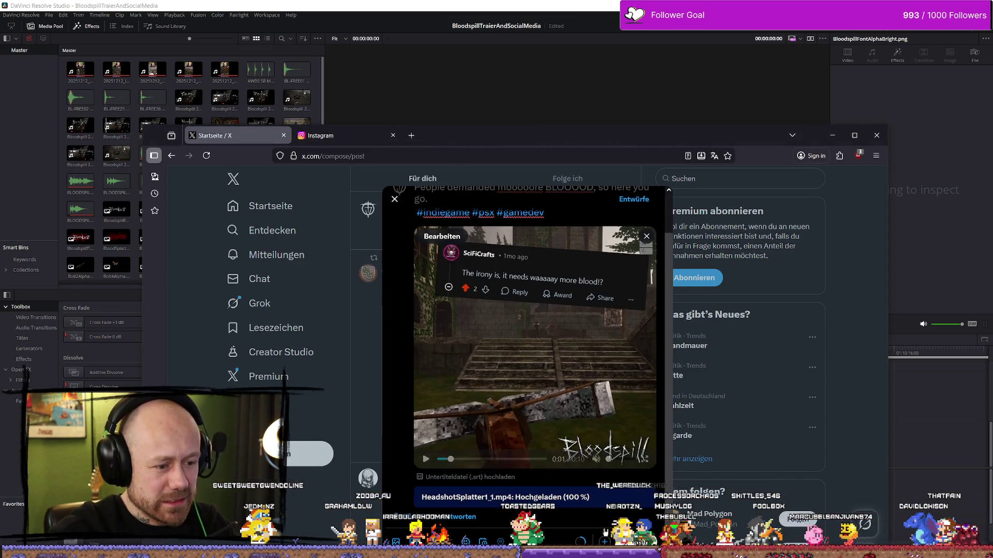
scroll(543, 265, up, 1)
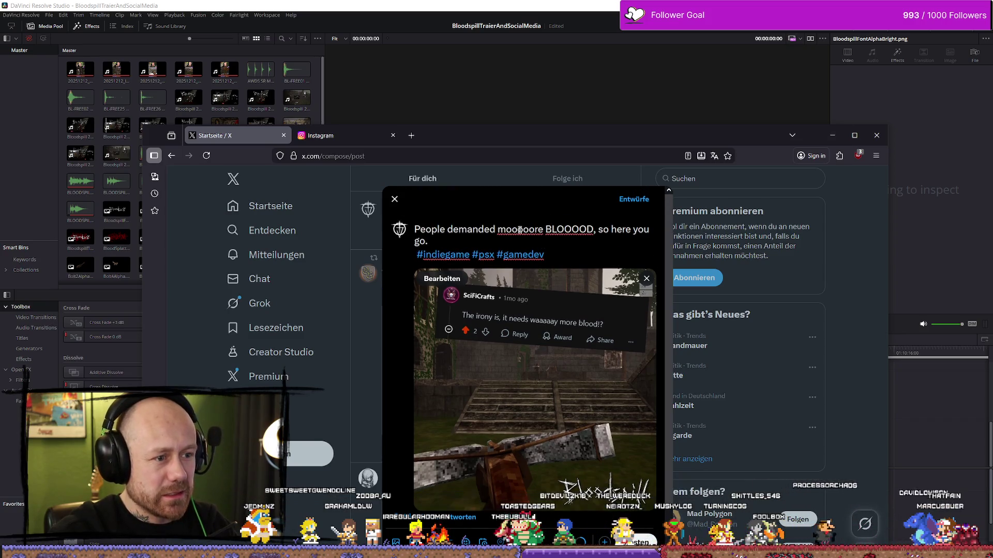
scroll(566, 345, down, 1)
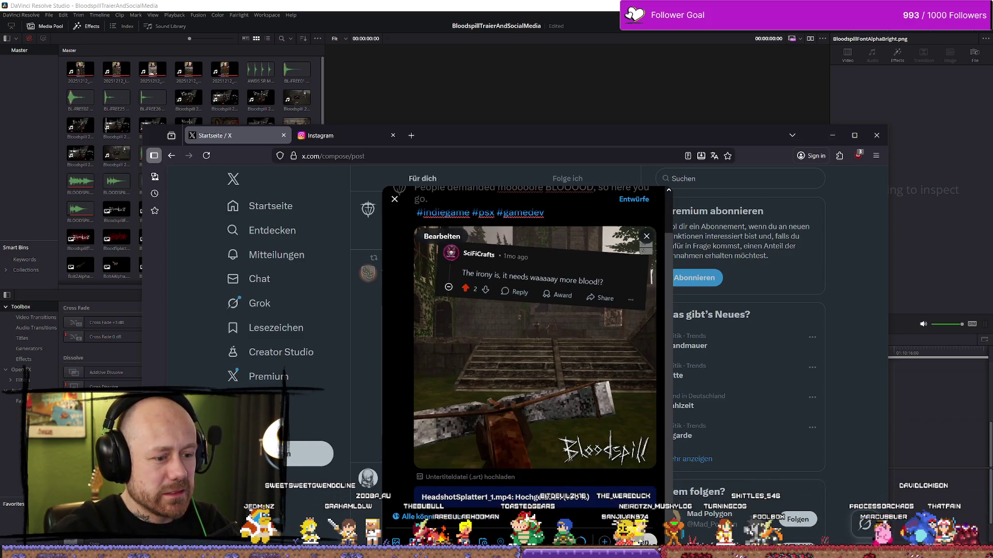
key(ctrl+Return)
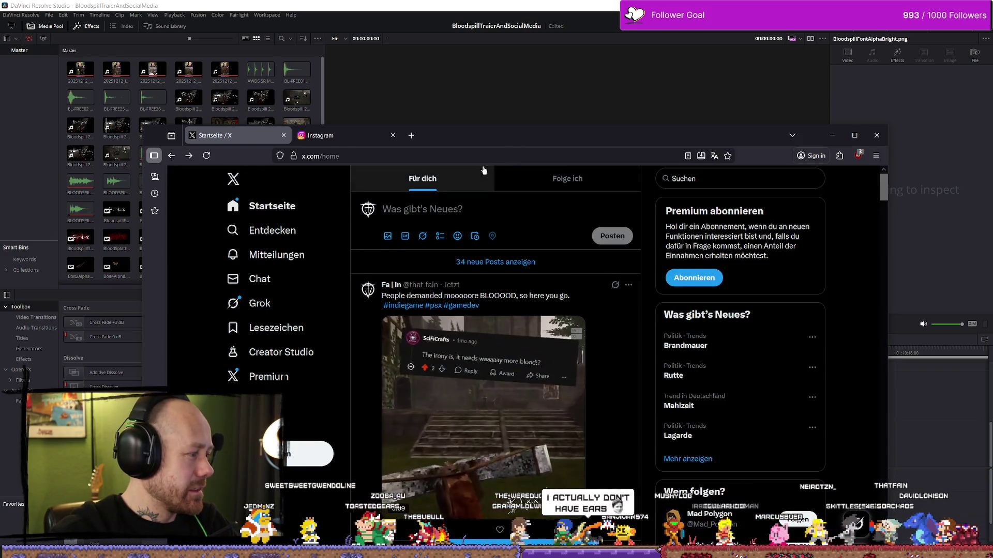
Step: Reposition the browser window and start a new tab toward YouTube
drag(470, 147, 518, 94)
click(459, 82)
text(youtube.com/)
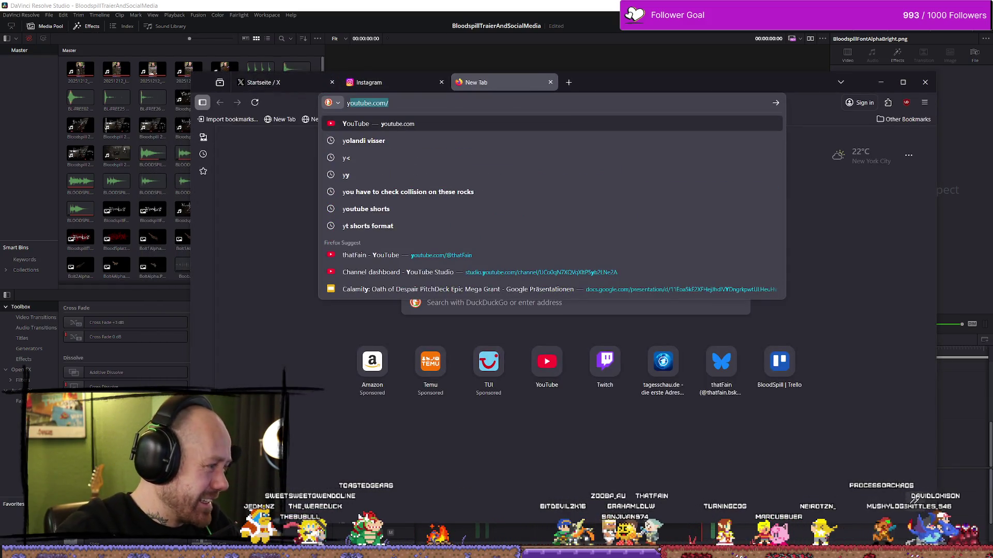
Step: Search YouTube for 'unacceptable adventure time', play the Lemongrab UNACCEPTABLE!!! HD video, then close it
key(Return)
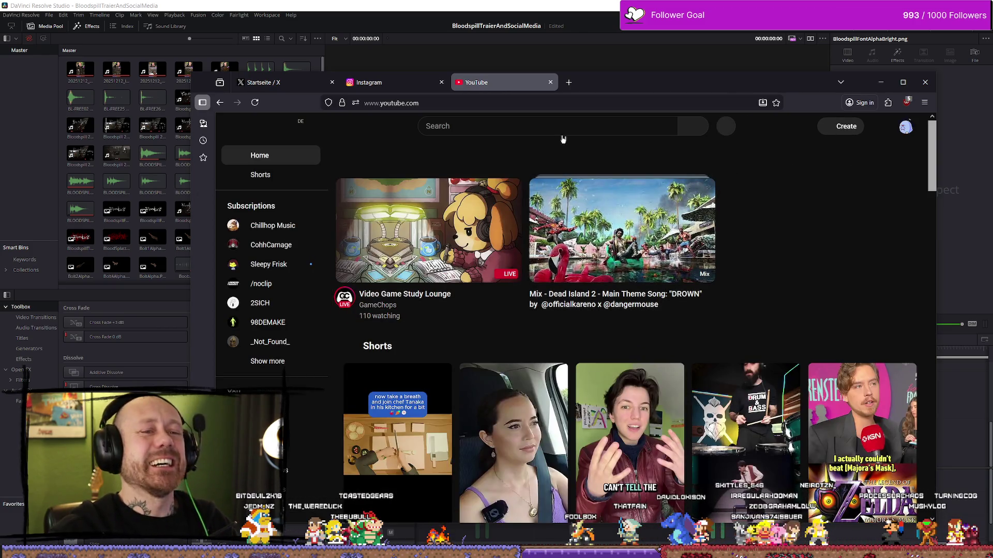
click(643, 124)
text(nacc)
key(Down)
key(Return)
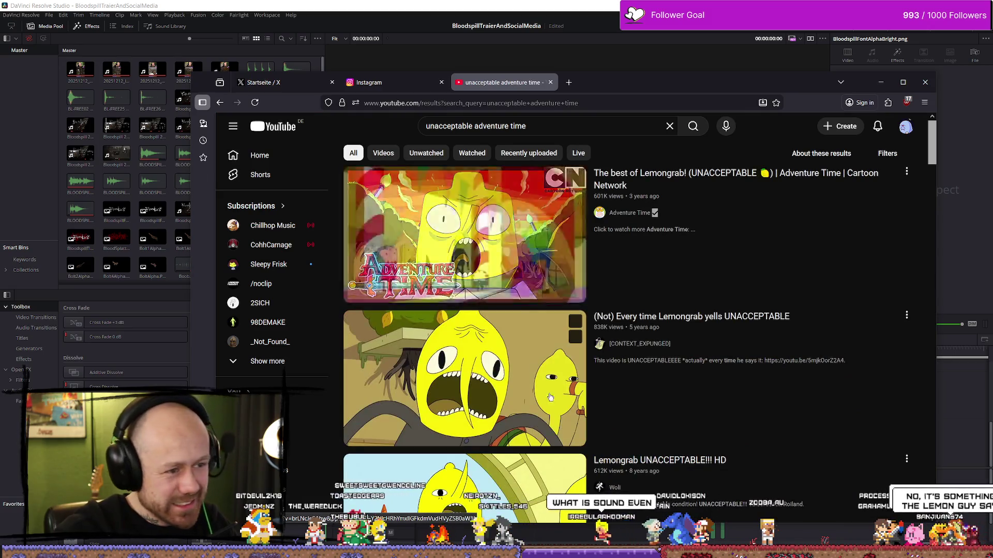
scroll(586, 463, down, 2)
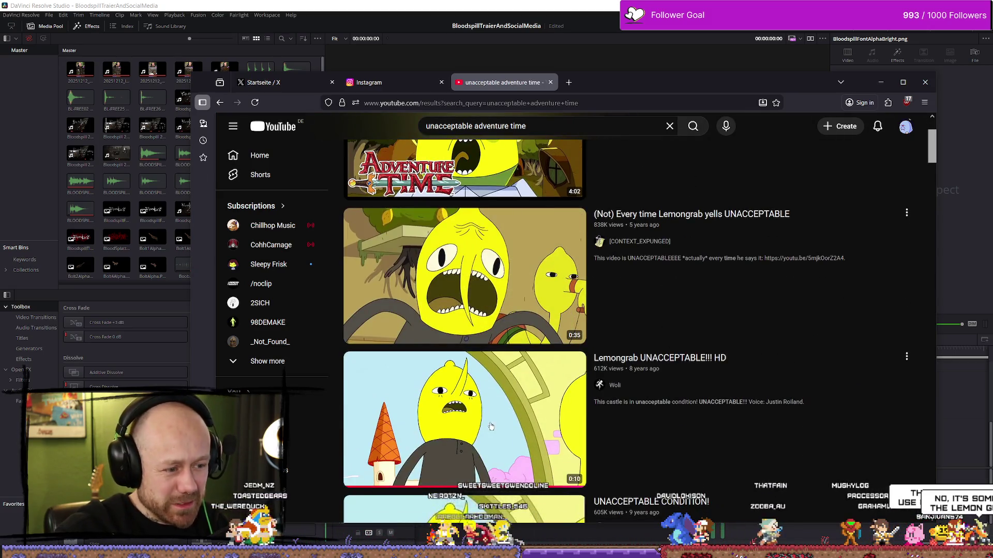
click(586, 462)
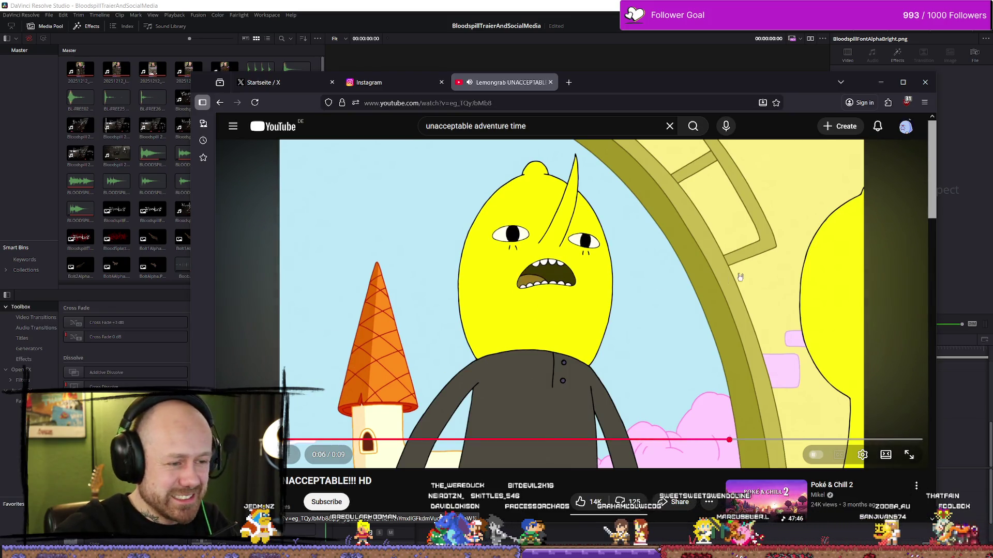
click(550, 82)
drag(757, 88, 735, 49)
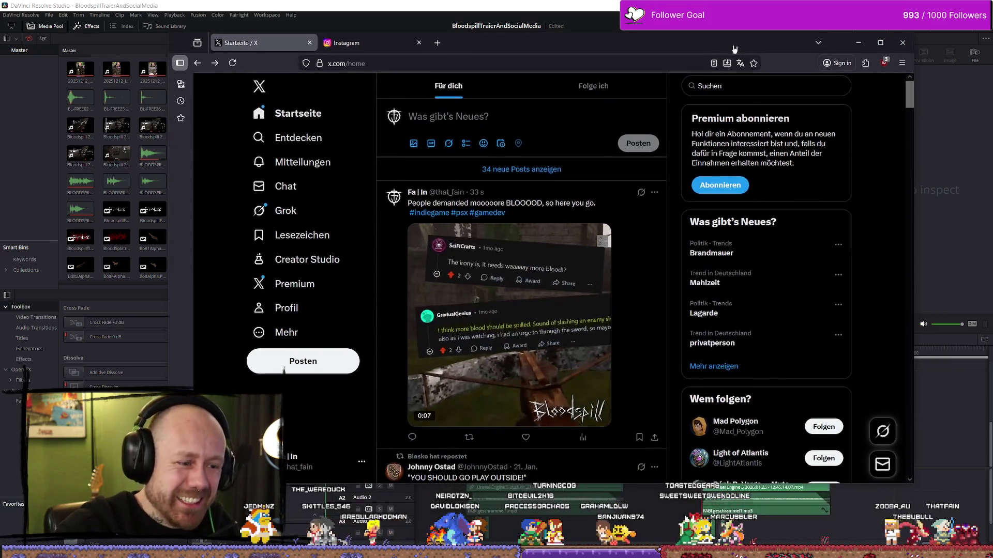
Step: Find the new BLOOOD video post on your X profile, then go to the Instagram tab
click(314, 259)
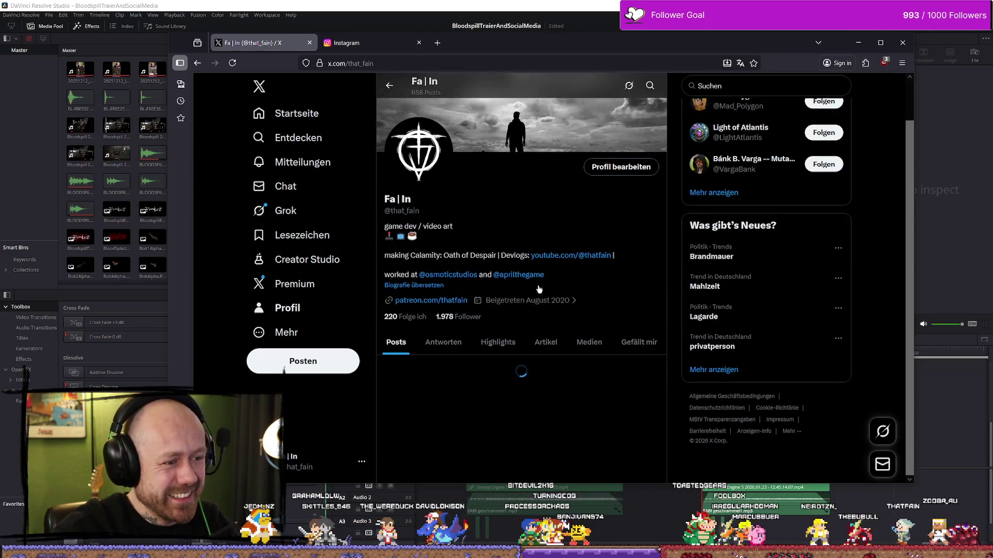
scroll(553, 257, down, 8)
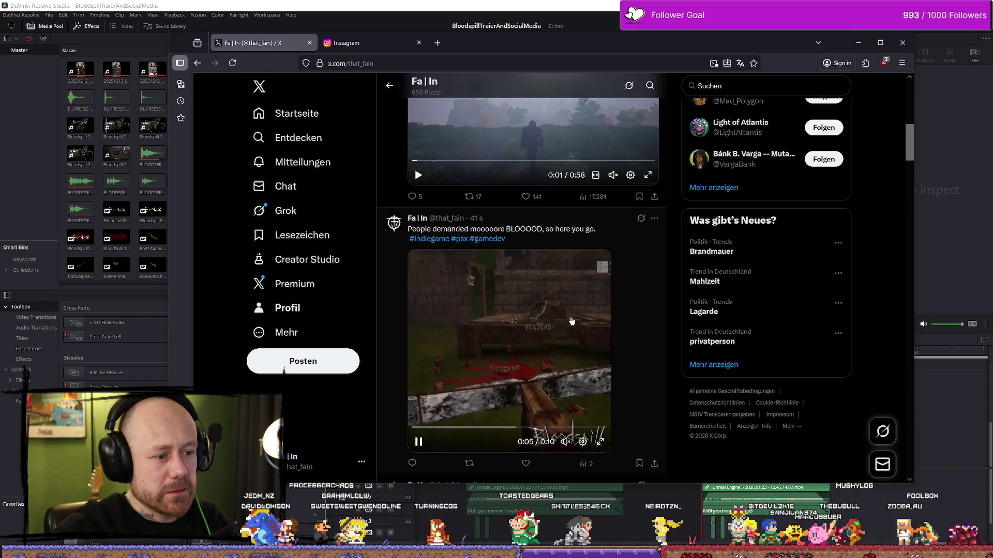
click(357, 43)
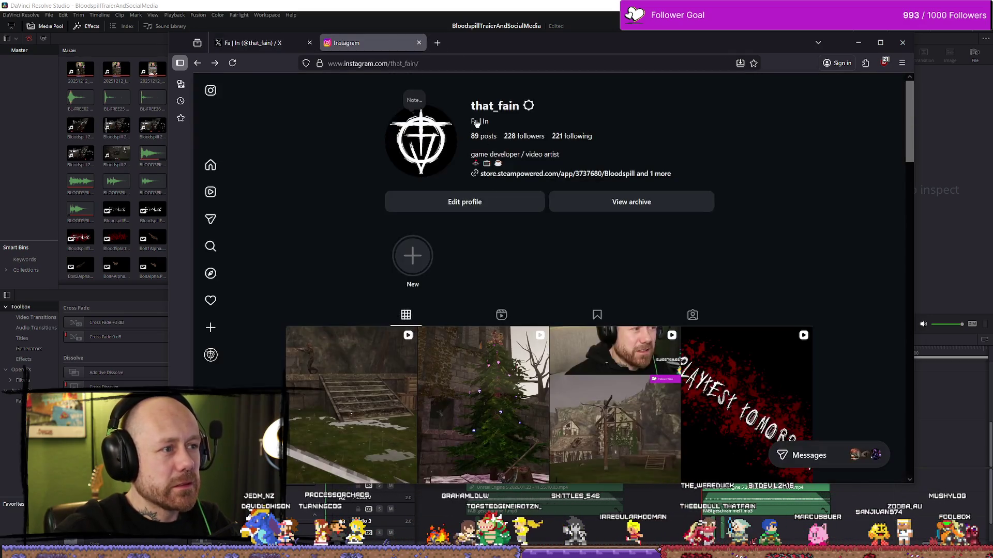
Step: Close the X tab and cancel the accidental New Highlight dialog on the Instagram profile
click(310, 43)
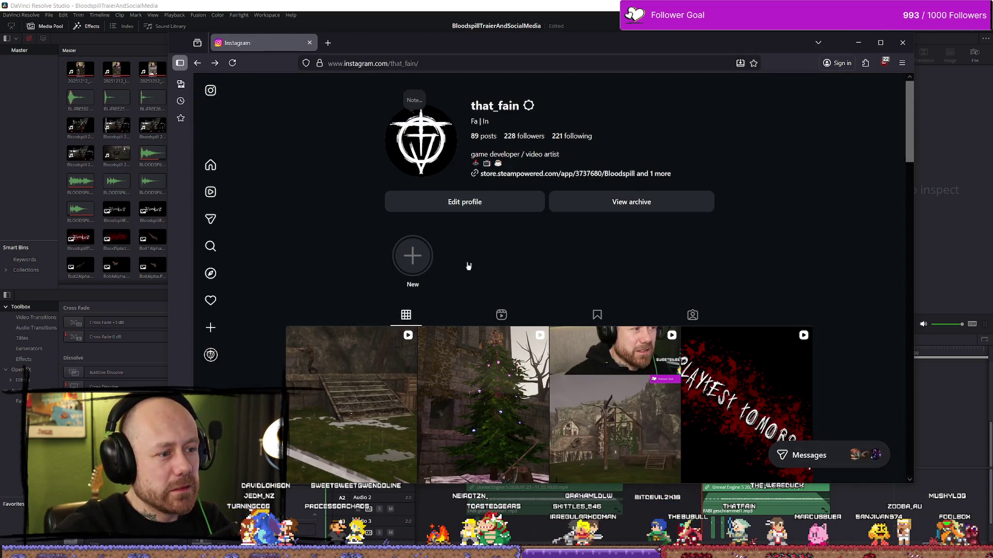
click(416, 263)
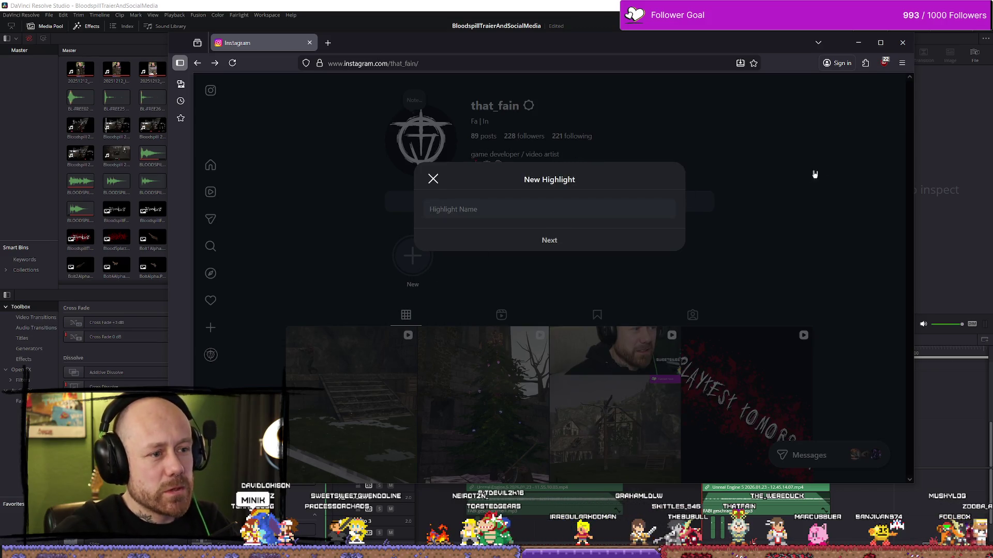
click(433, 180)
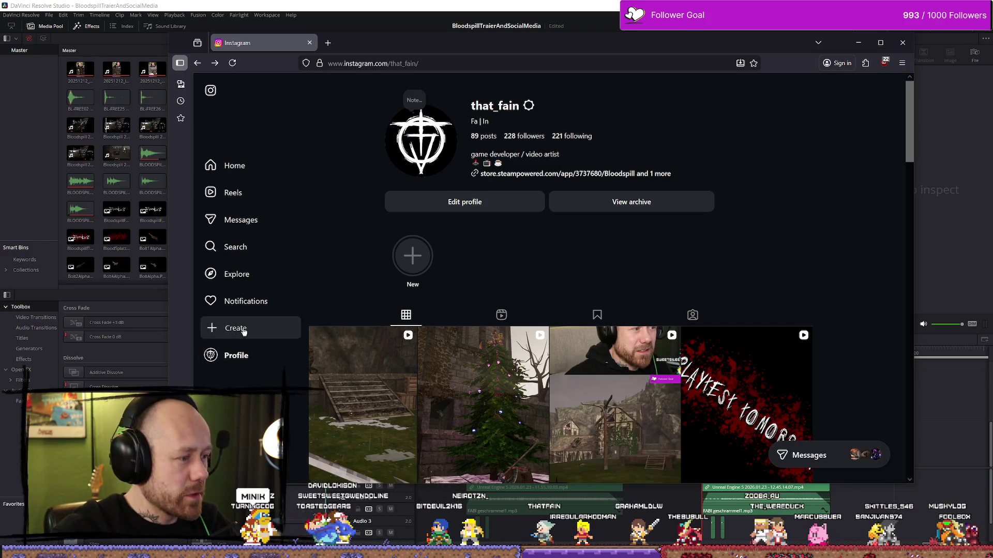
click(251, 336)
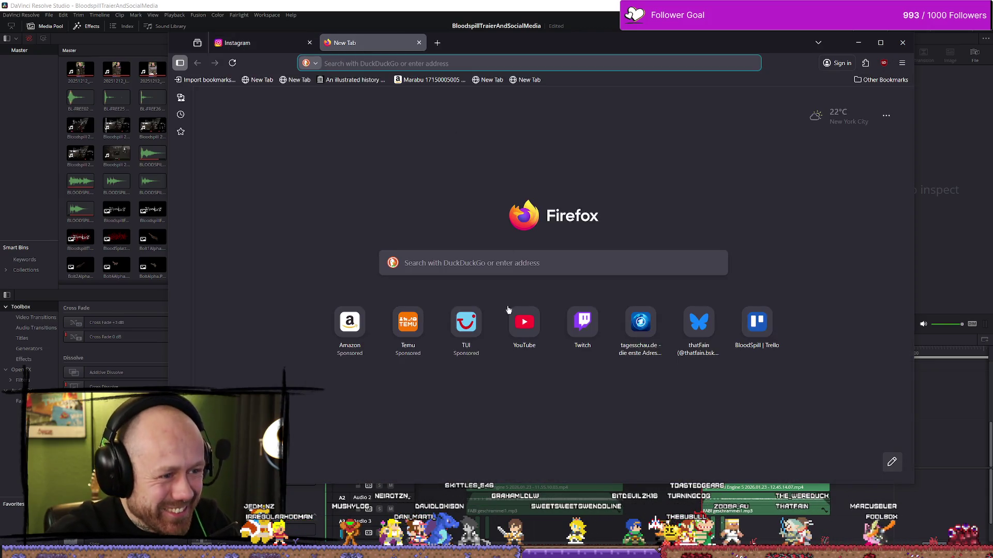
Step: Search YouTube for 'adventure time lemongrab' and play 'Adventure Time - Best Of Lemongrab'
click(525, 322)
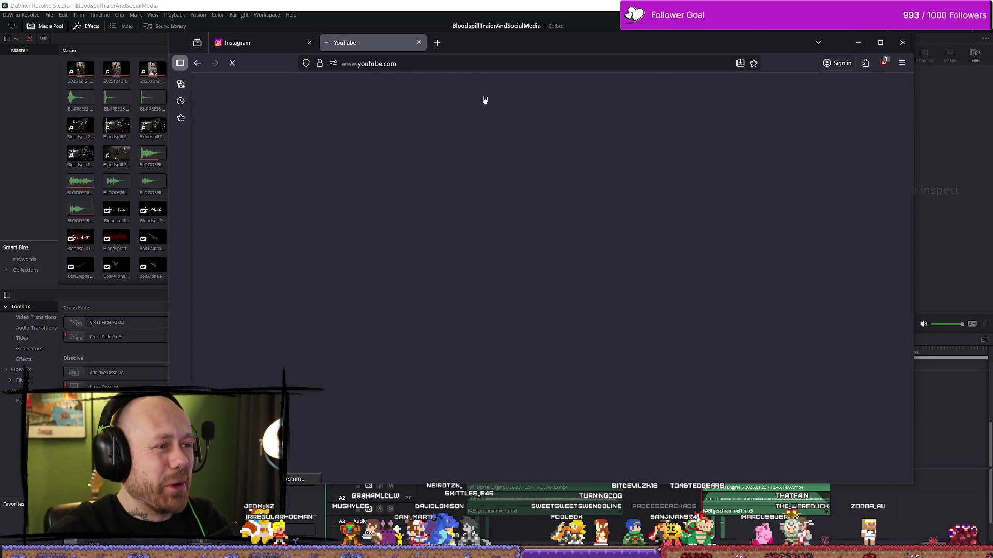
click(473, 85)
text(adc)
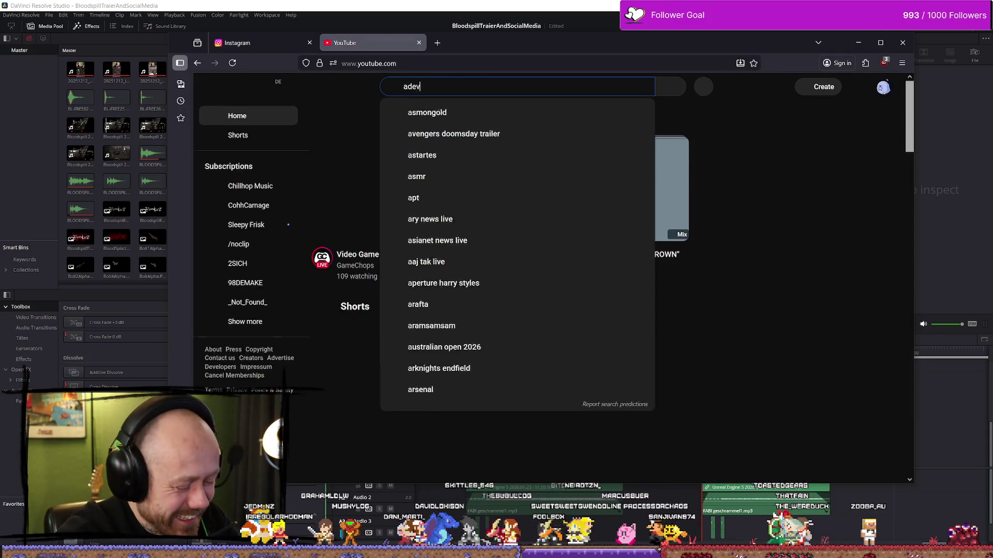
key(BackSpace)
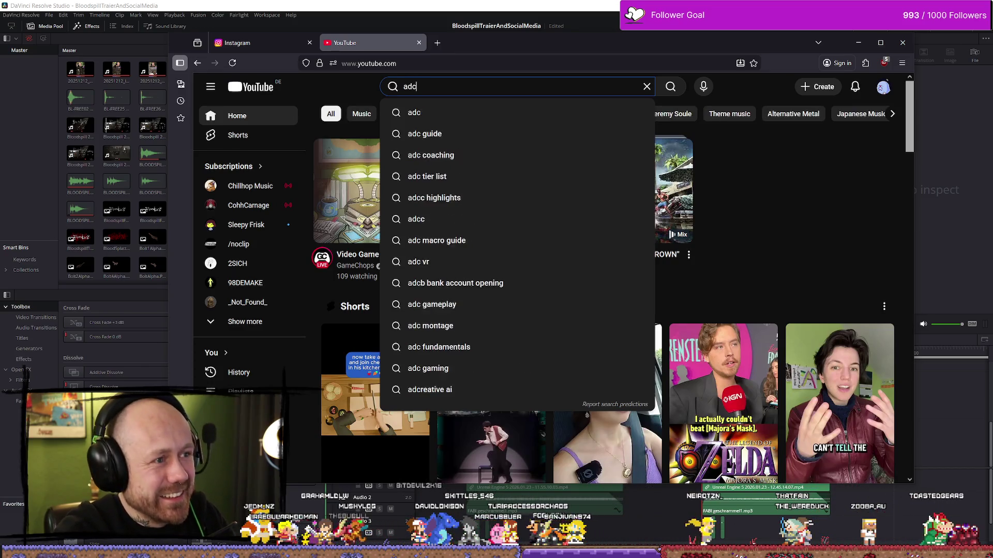
text(ventru)
key(BackSpace)
key(BackSpace)
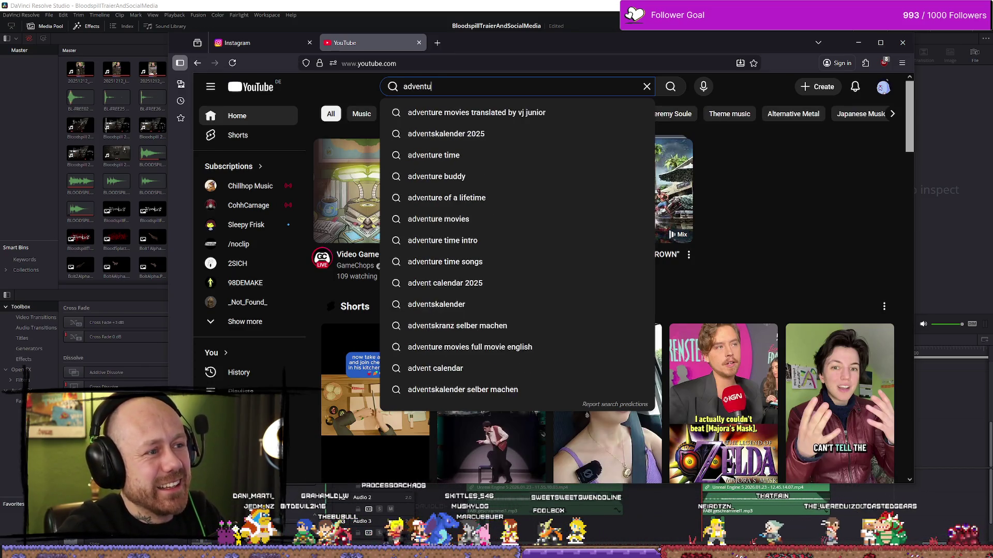
text(ure time lemongrab)
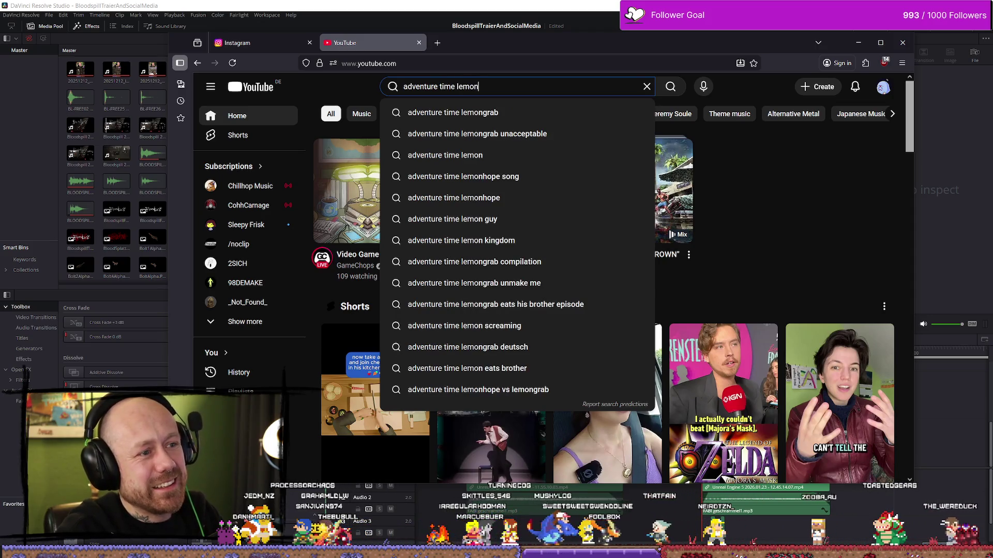
key(Return)
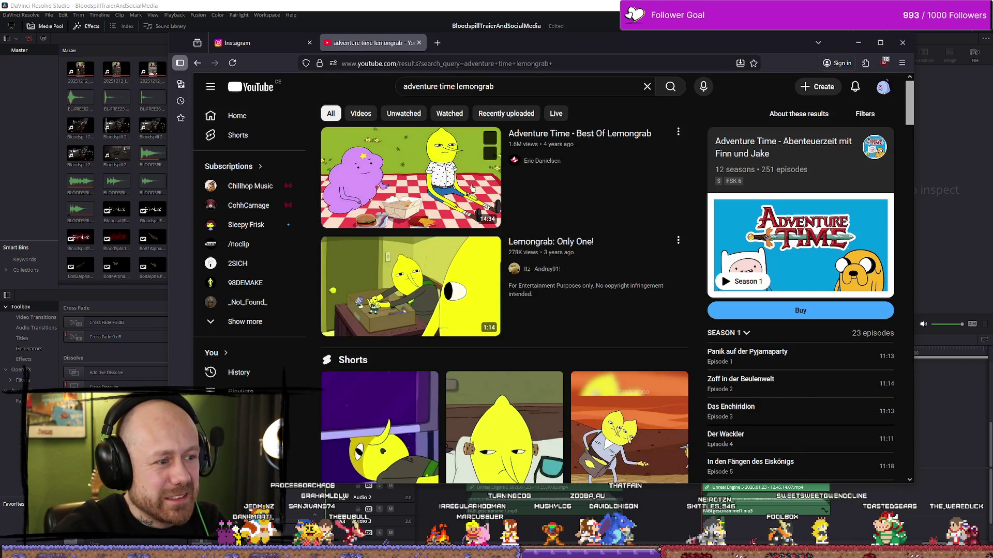
click(447, 181)
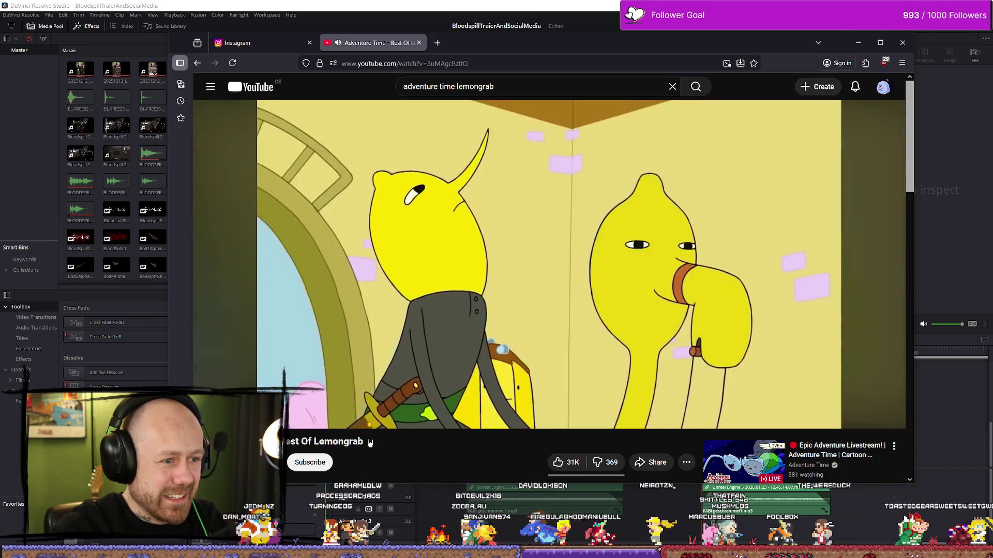
Step: Skip through three later scenes of the Lemongrab video, then move Firefox aside to reveal DaVinci Resolve
mouse_move(255, 400)
mouse_down()
mouse_move(316, 400)
mouse_move(293, 400)
mouse_up()
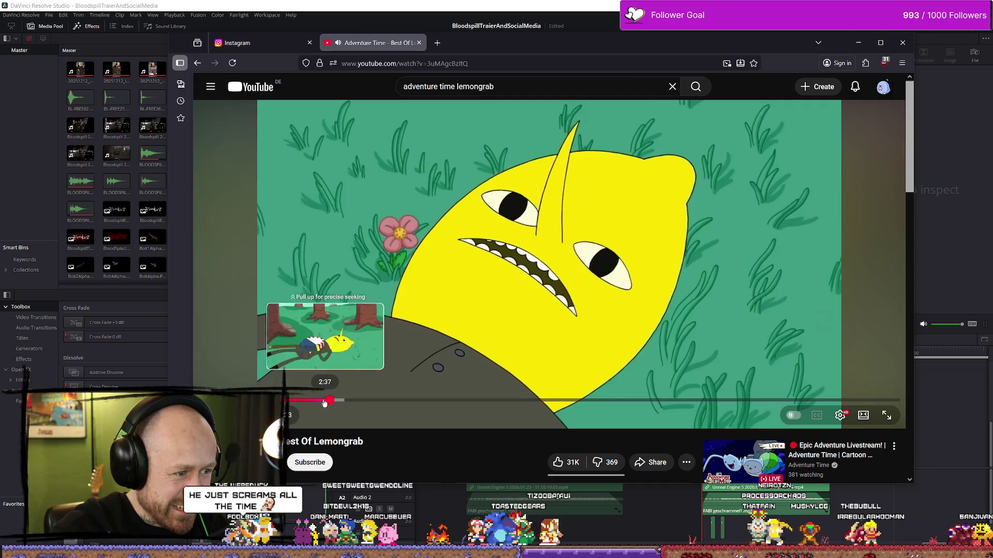
drag(318, 401, 333, 404)
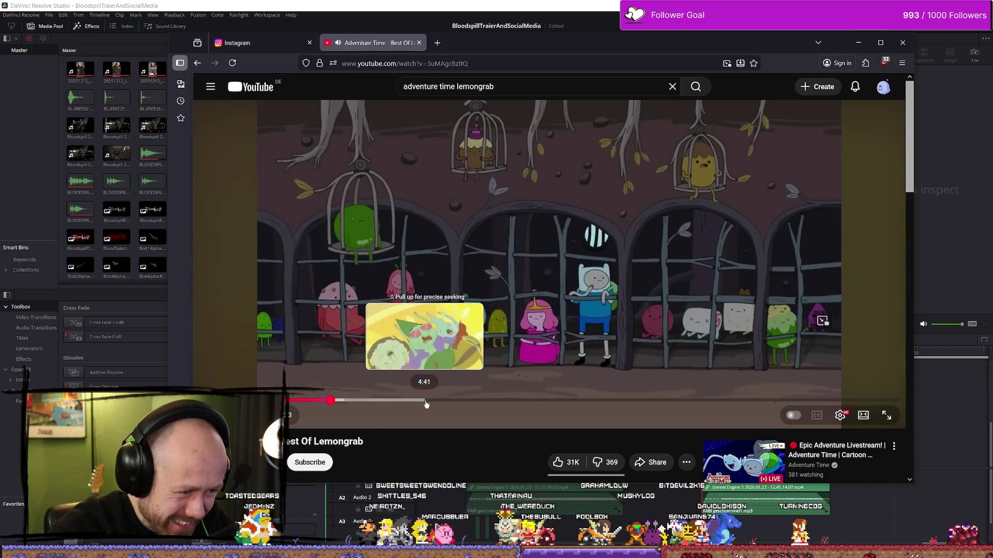
drag(426, 404, 446, 406)
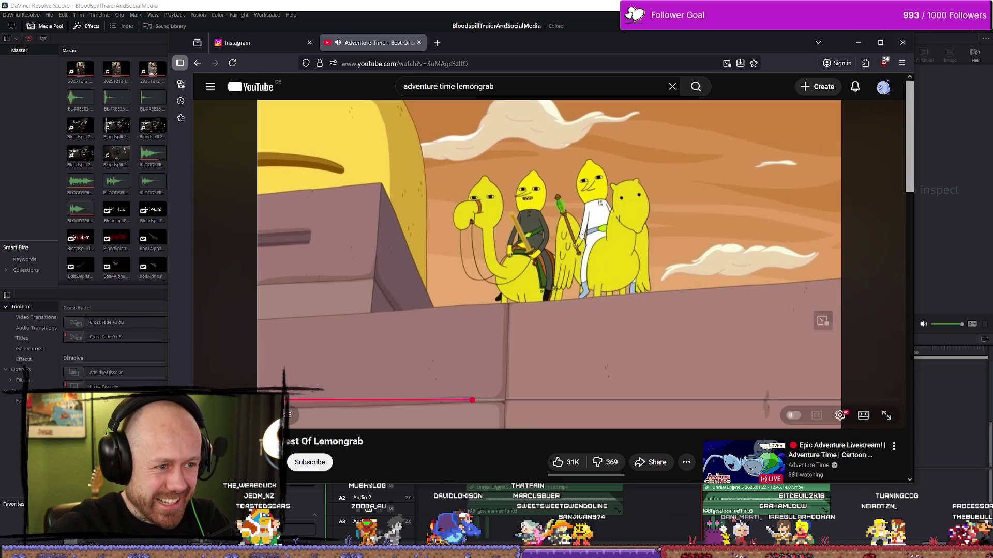
mouse_move(630, 48)
mouse_down()
mouse_move(737, 52)
mouse_move(0, 50)
mouse_up()
drag(2, 440, 0, 440)
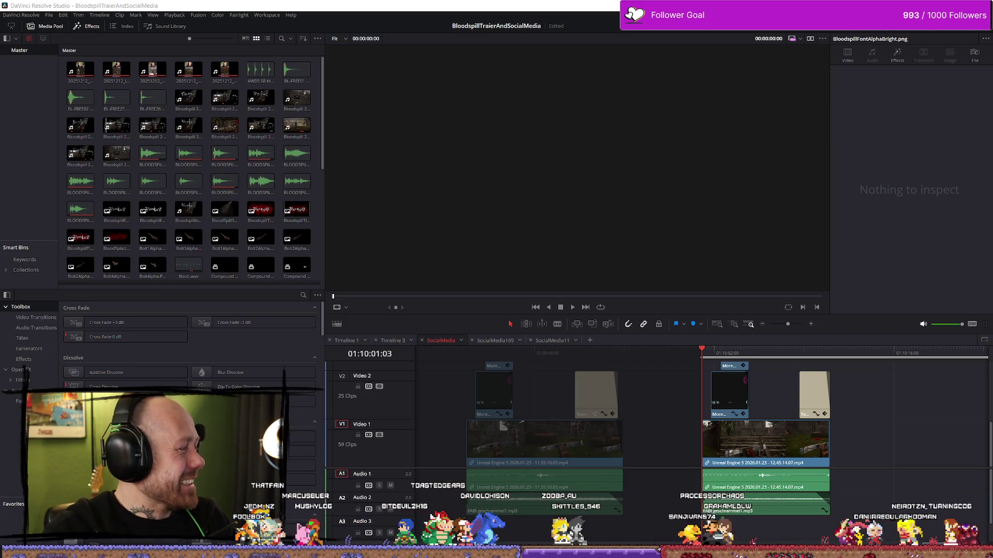
Step: Start a new Instagram post and load HeadshotSplatter.mp4 from the computer
key(alt+Tab)
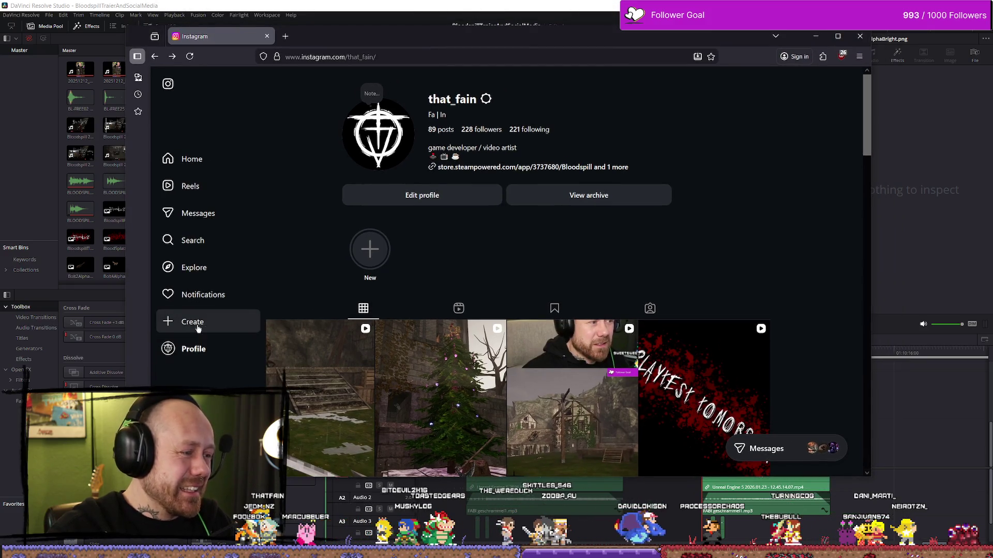
click(198, 325)
click(209, 346)
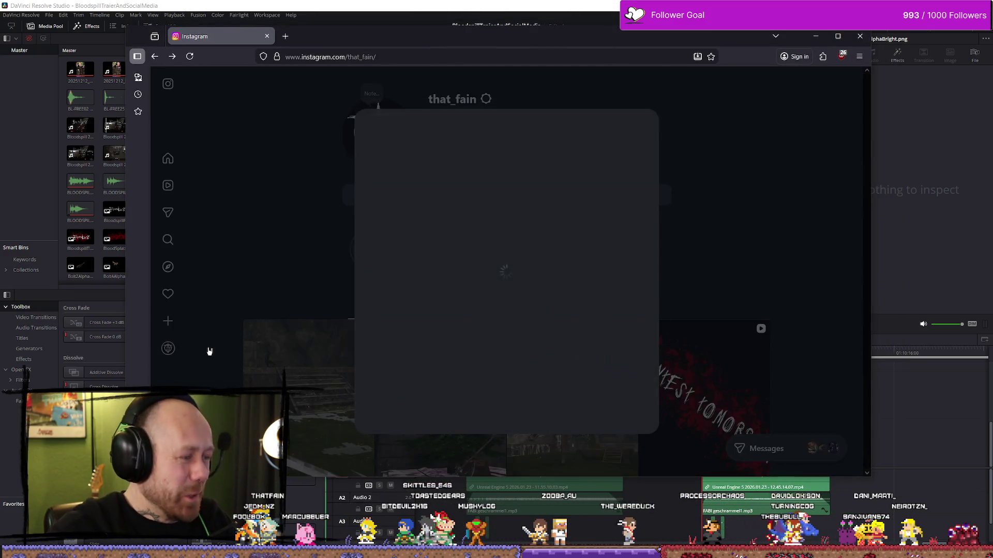
click(515, 315)
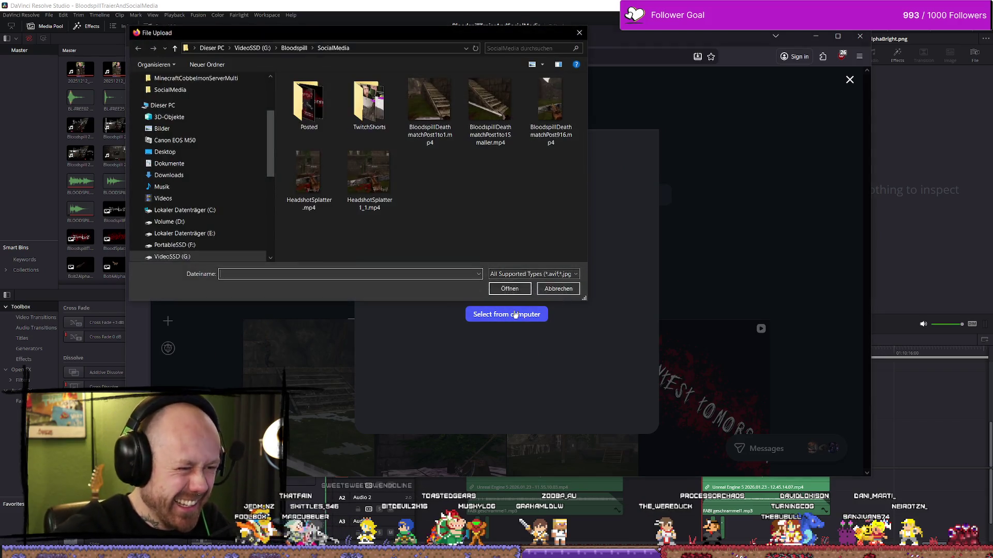
click(307, 178)
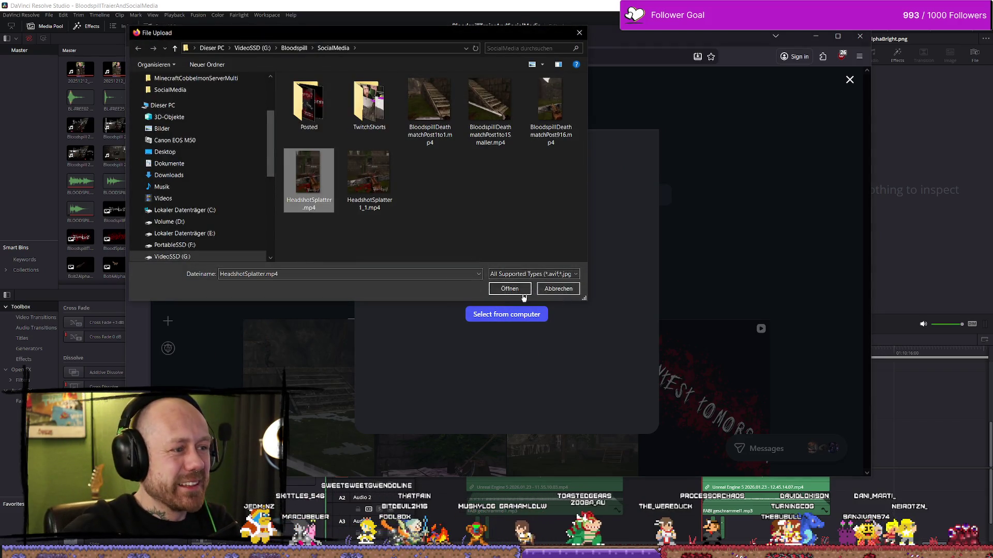
click(510, 289)
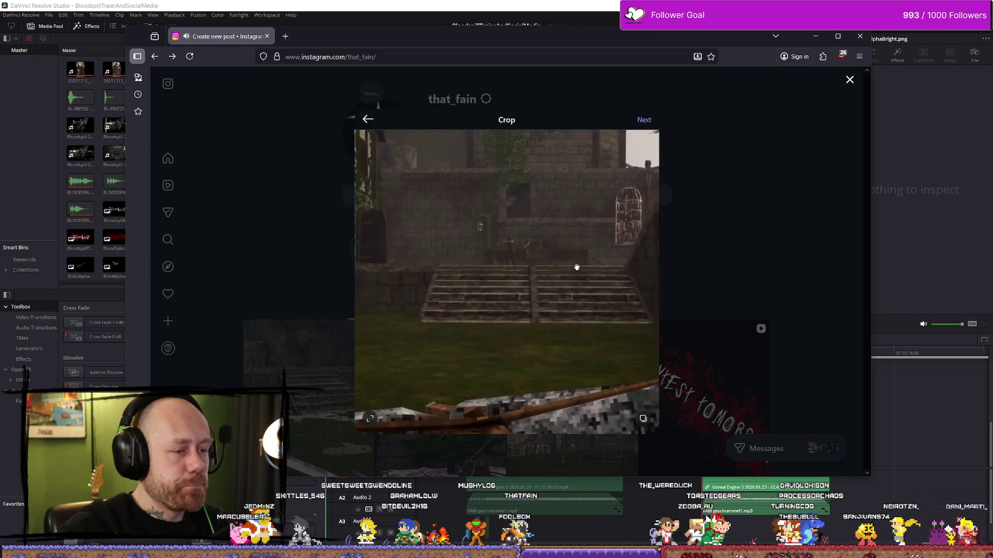
Step: Crop the clip to 9:16 portrait and advance past cover and trim to the caption step
click(370, 419)
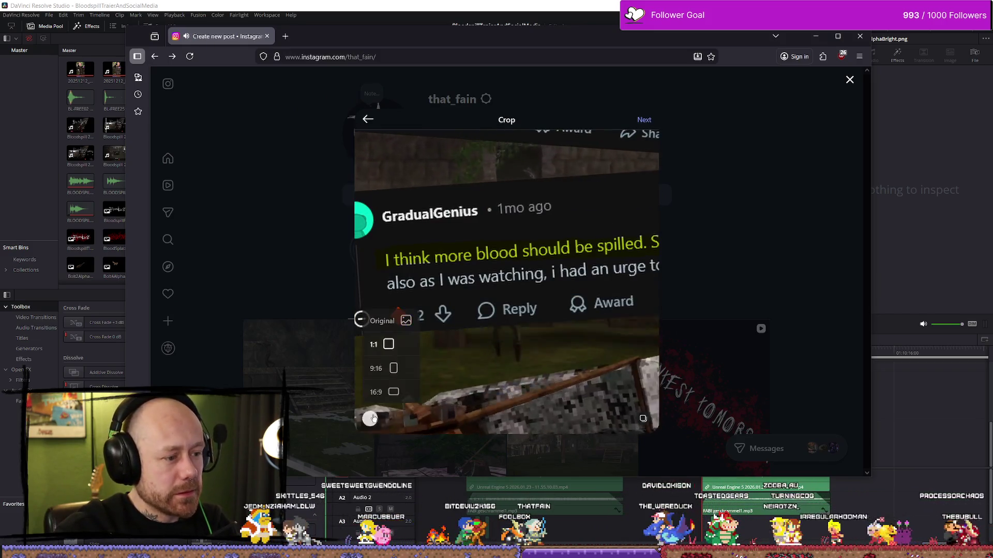
click(377, 368)
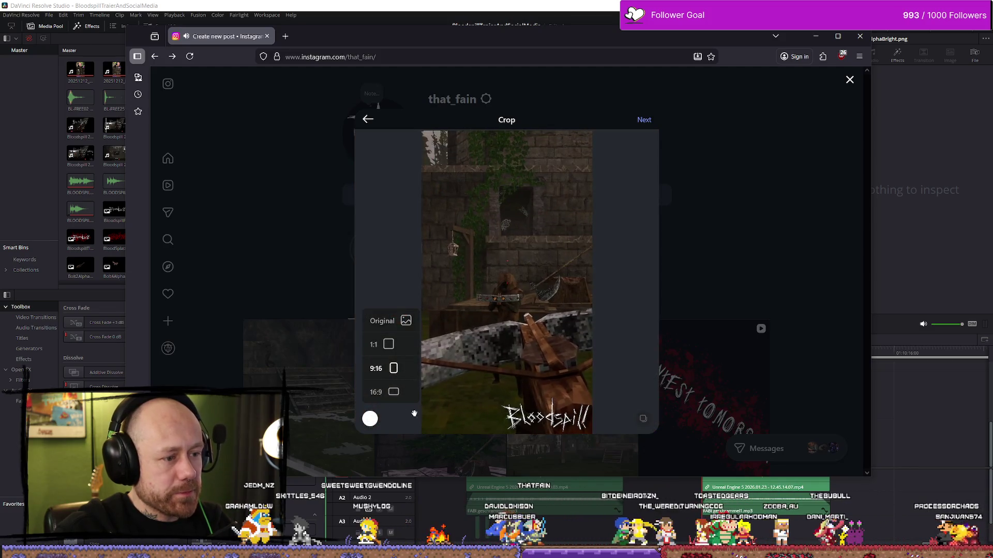
click(644, 120)
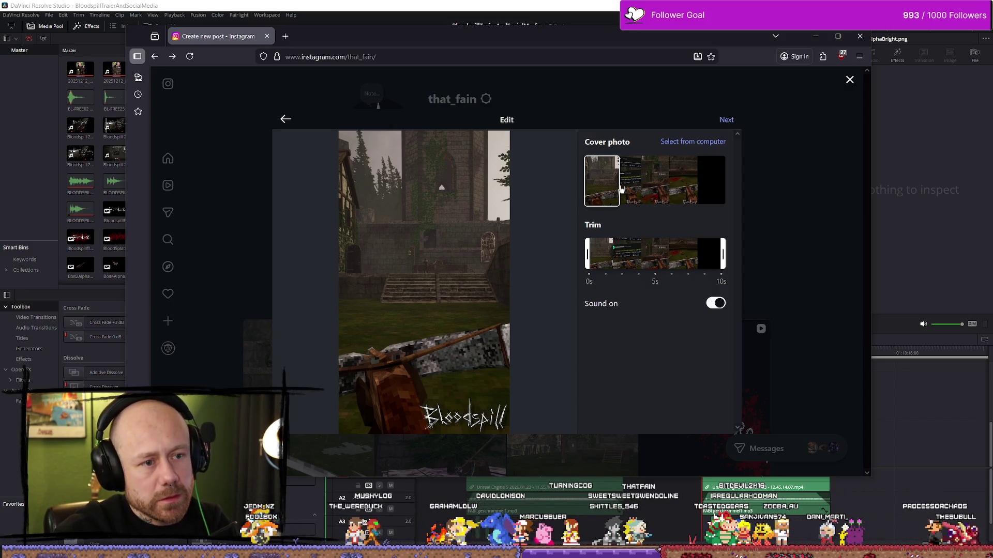
right_click(664, 178)
key(Escape)
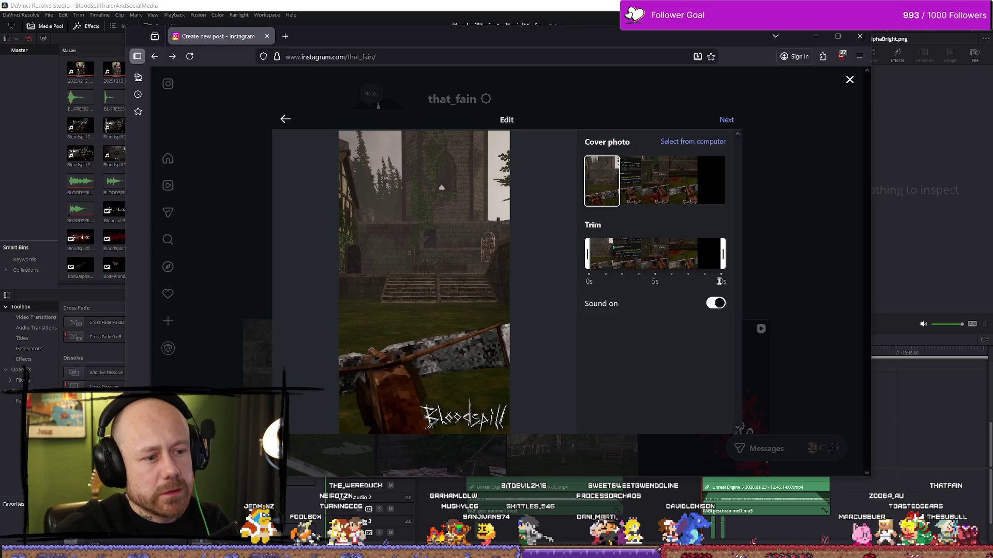
click(724, 120)
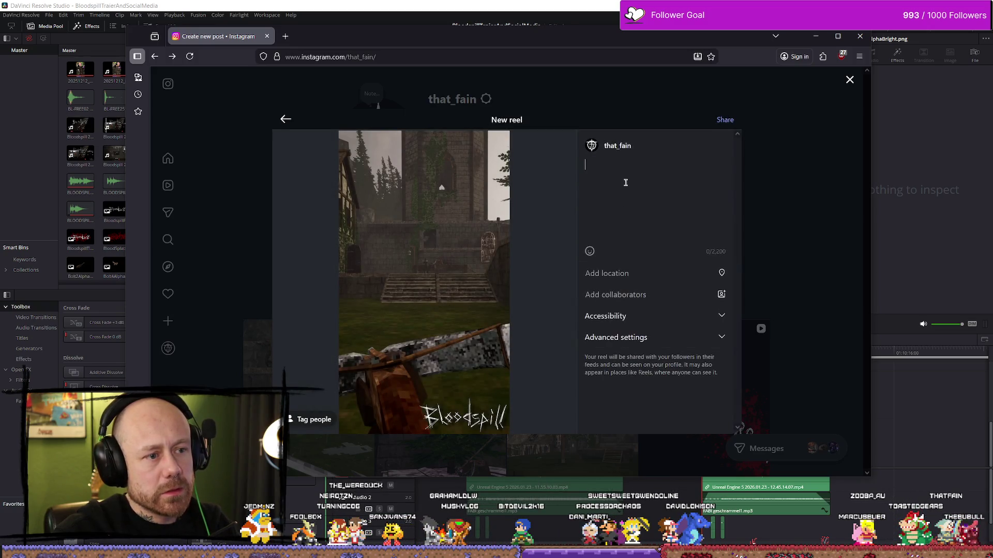
Step: Paste the hashtag caption into the reel, share it, and close the 'Something went wrong' error
click(631, 188)
text(People demanded moooooore BLOOOOD, so here you go.  #indiegame #psx #gamedev #solodev)
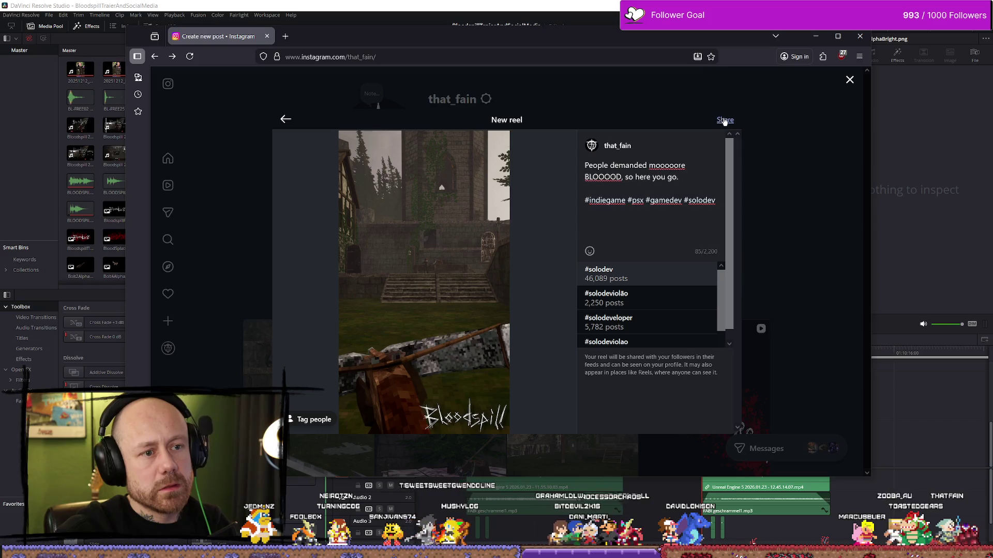
click(725, 120)
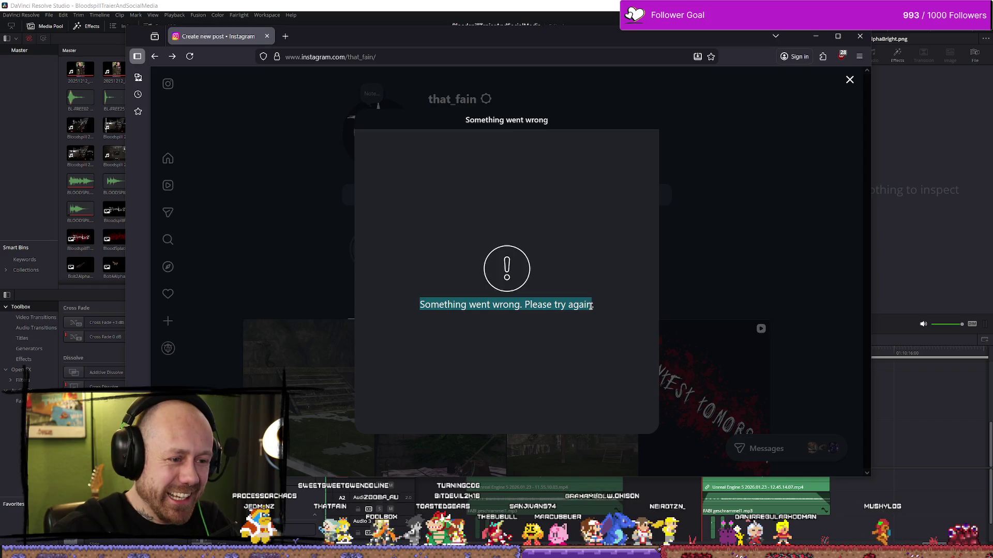
click(848, 81)
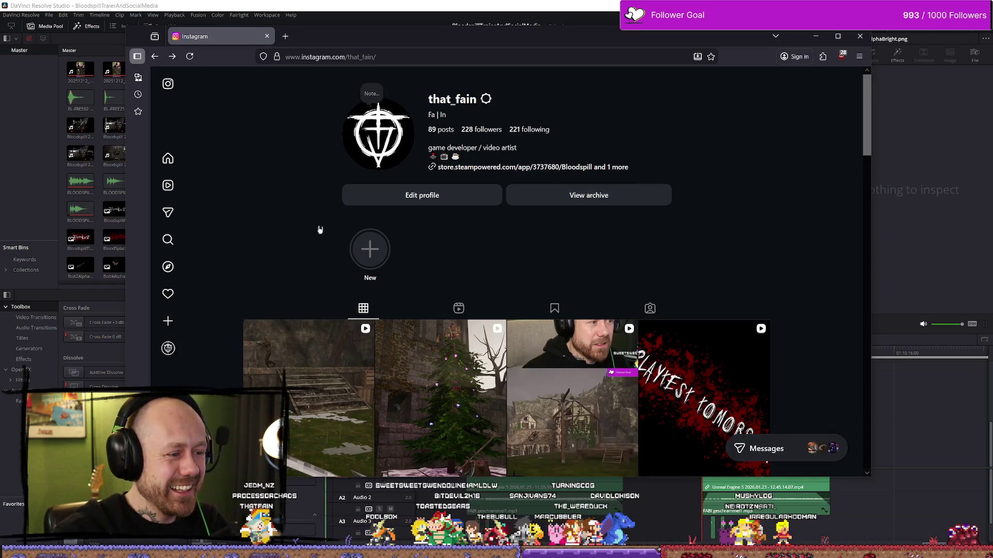
Step: Reload the Instagram profile page
scroll(321, 231, down, 5)
scroll(426, 69, up, 4)
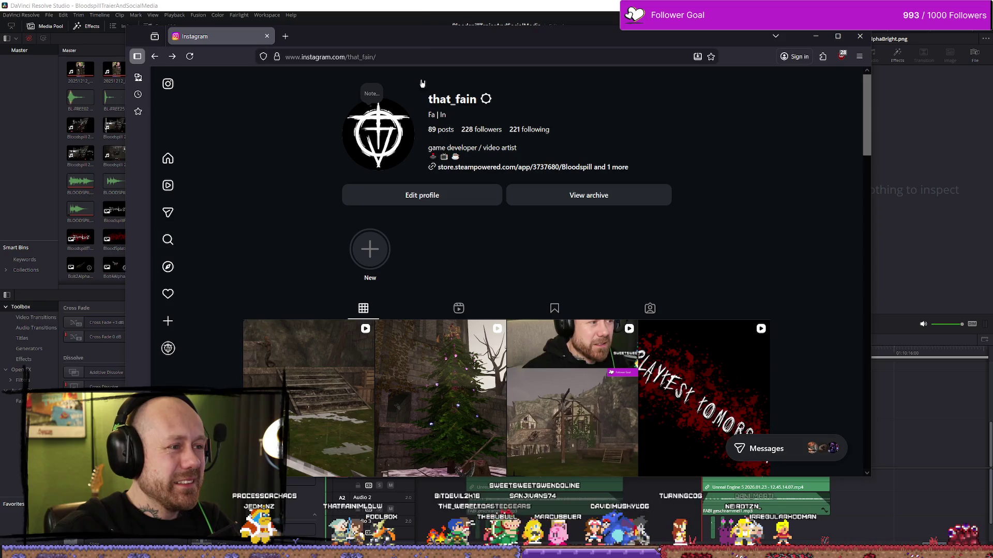
click(471, 57)
key(Return)
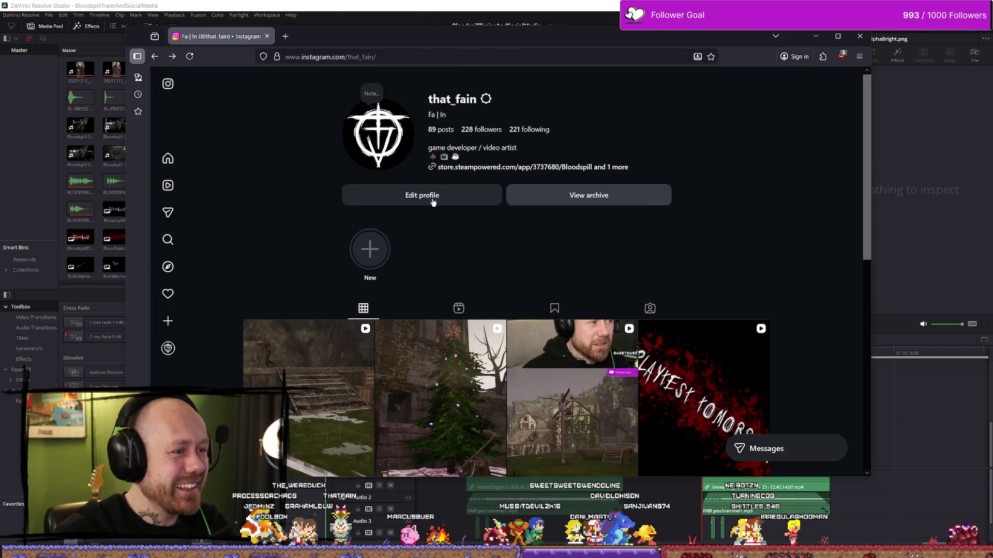
Step: Start a new post and load HeadshotSplatter.mp4 again
scroll(675, 197, down, 1)
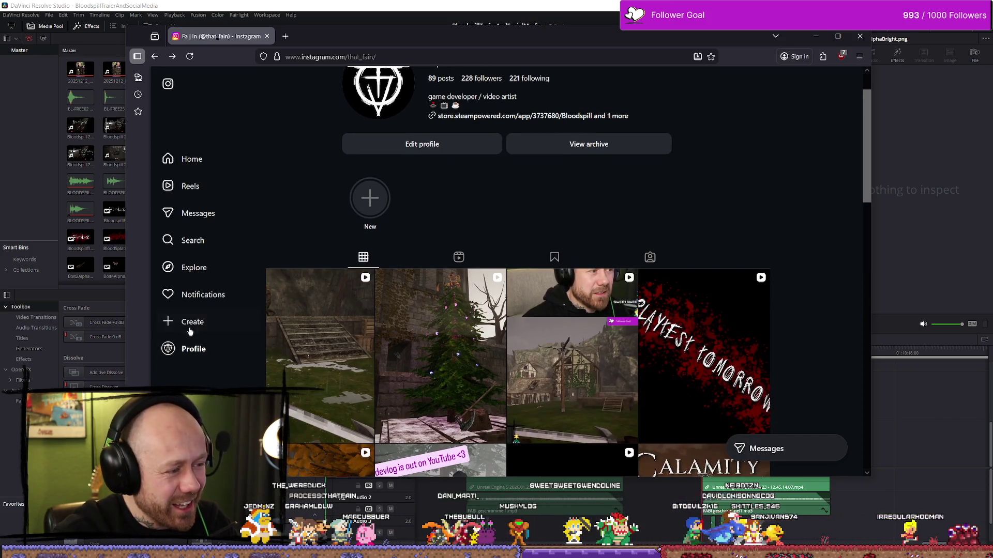
click(210, 323)
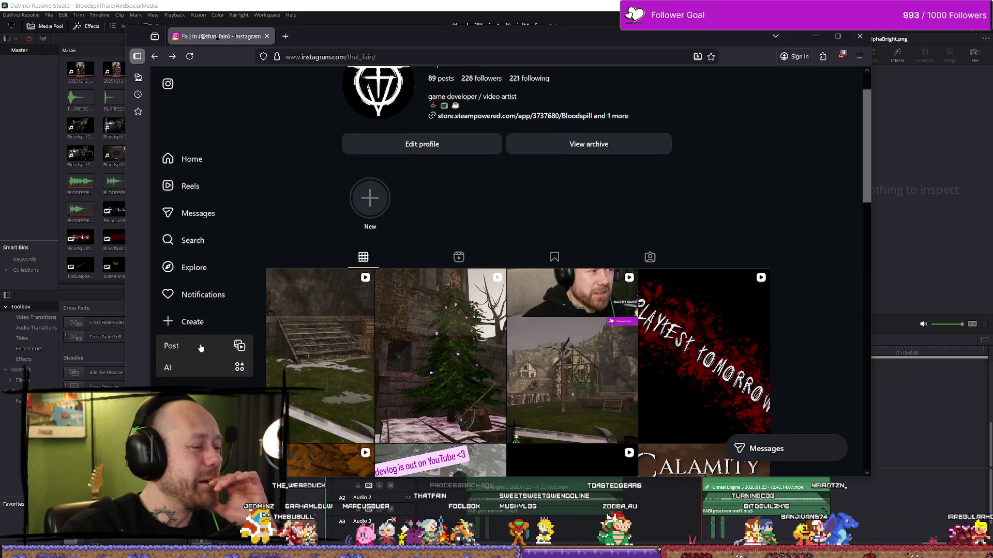
click(197, 345)
click(536, 318)
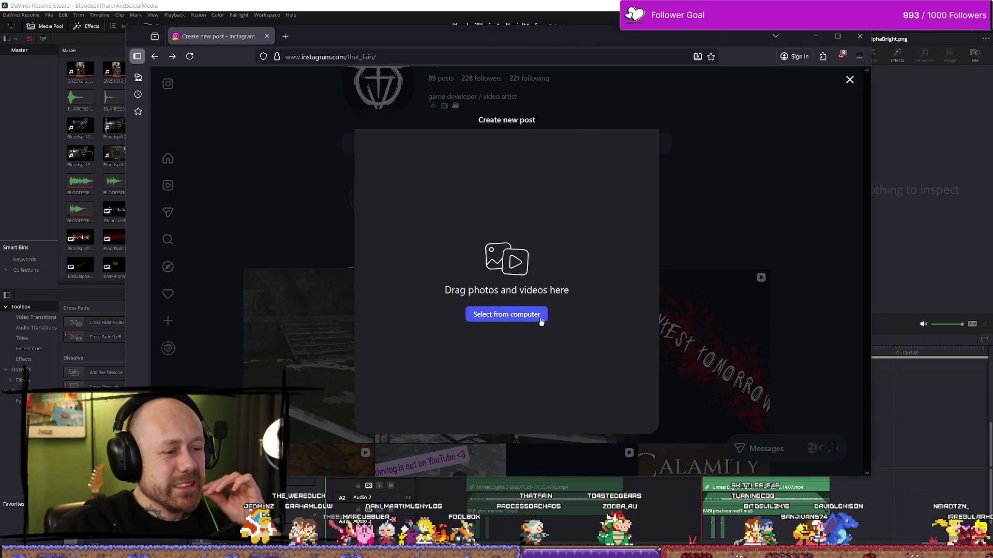
click(317, 194)
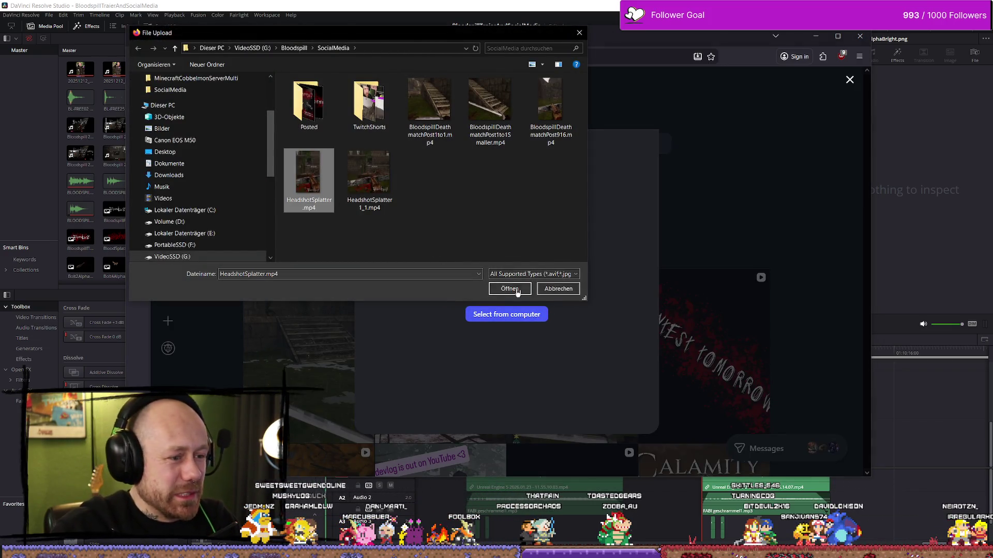
click(510, 288)
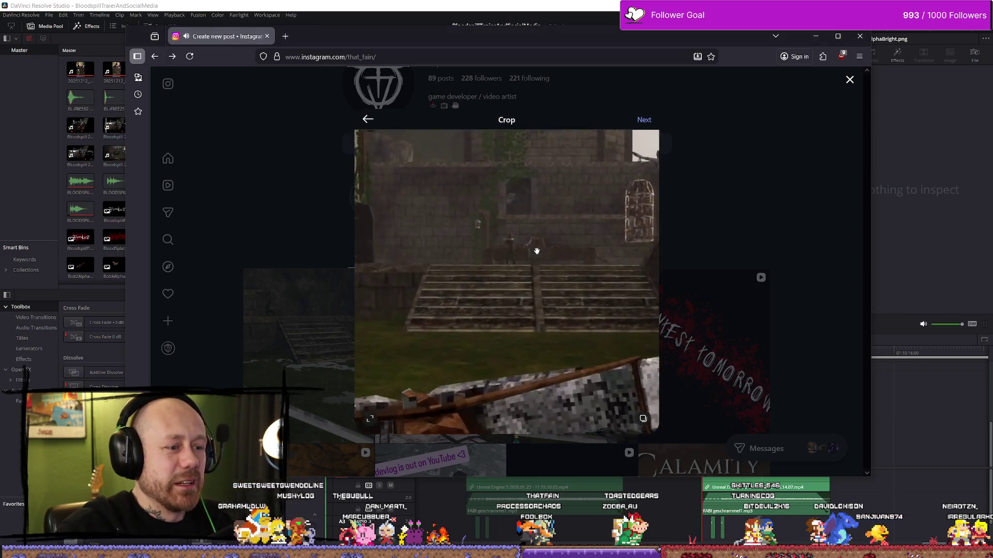
Step: Crop the clip to 9:16, paste the hashtag caption, and share the reel
click(369, 418)
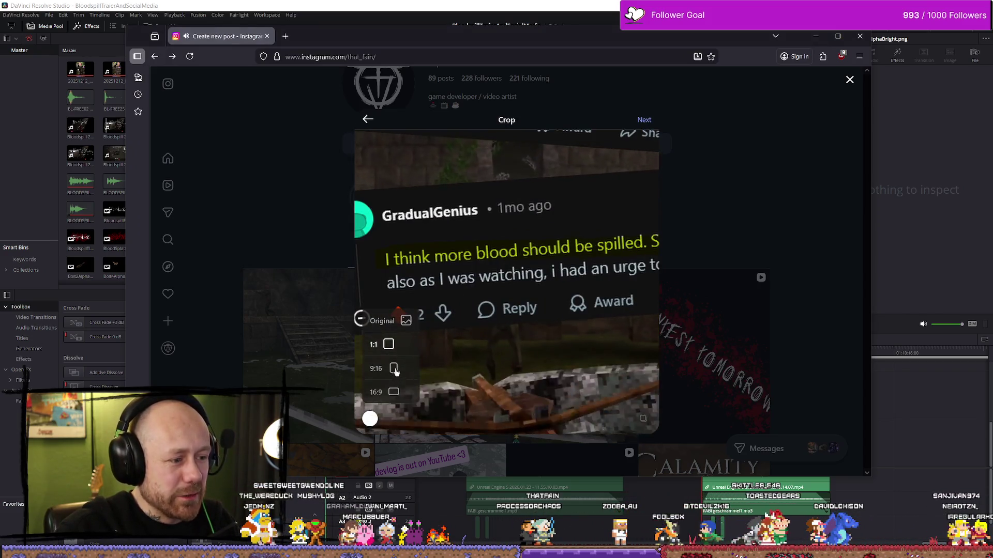
click(381, 370)
click(648, 124)
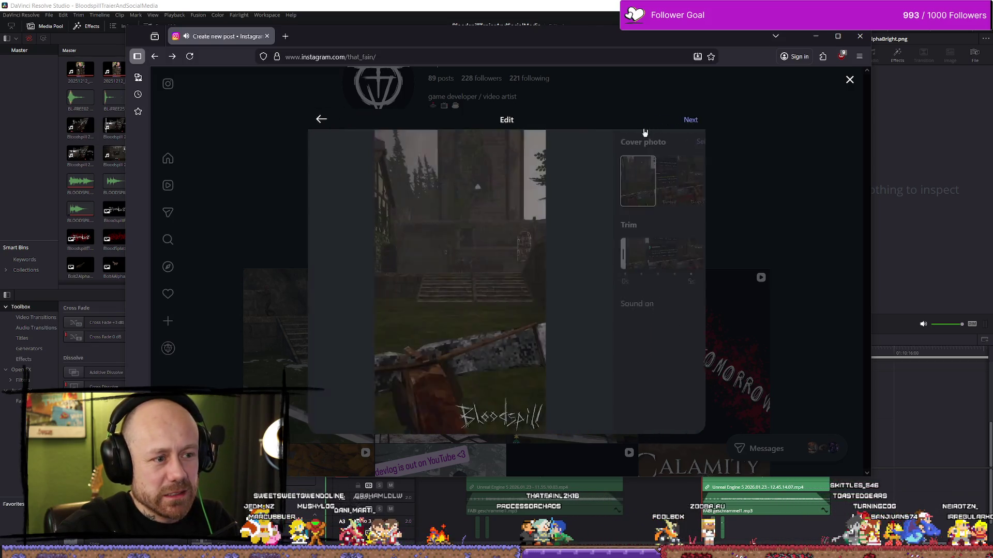
click(728, 120)
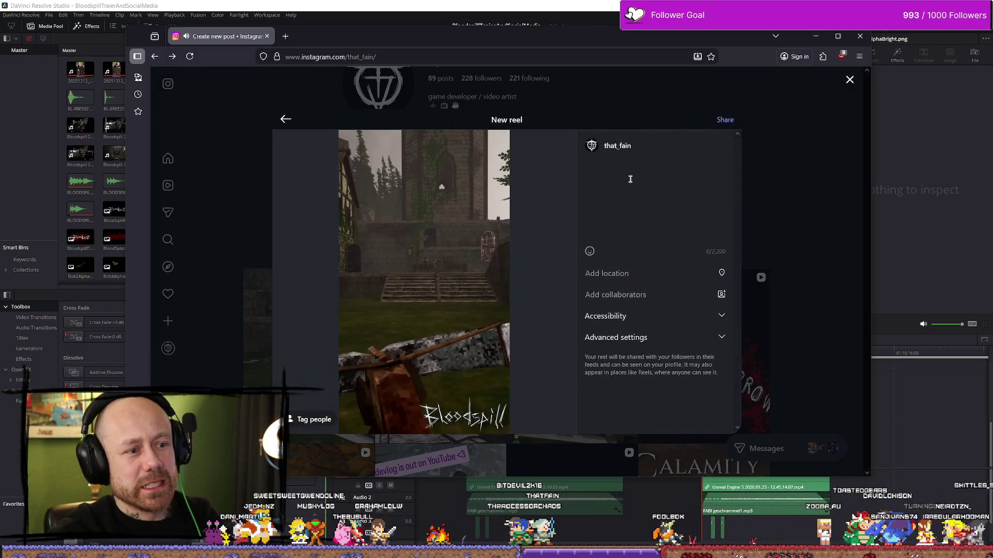
click(665, 181)
key(ctrl+v)
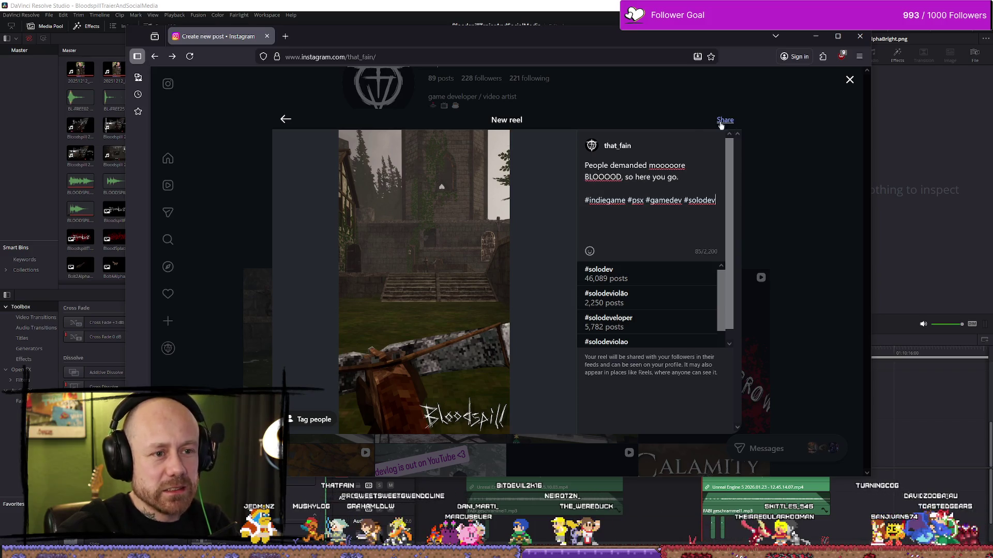
click(726, 123)
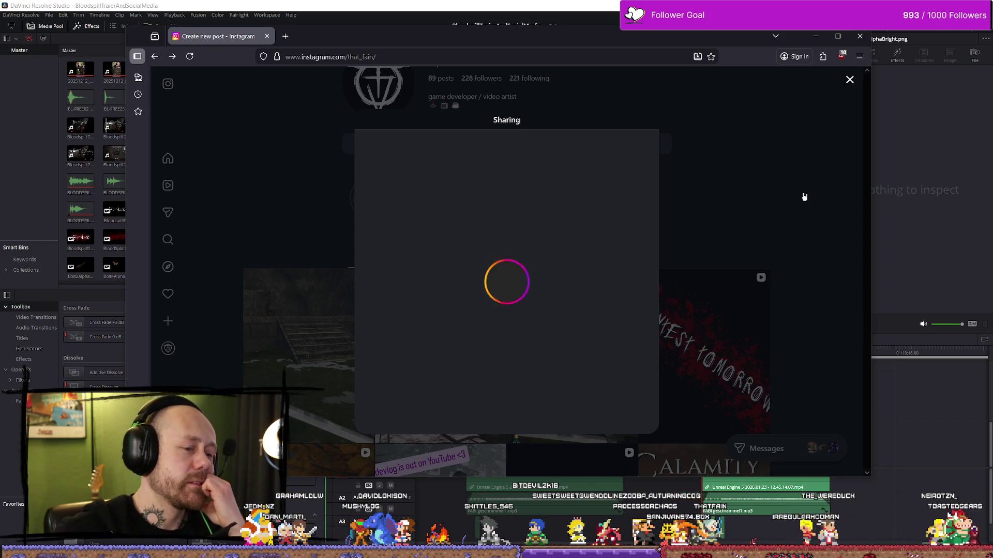
Step: Check the newly shared 'moooore BLOOOD' reel on the profile, now at 90 posts
click(837, 36)
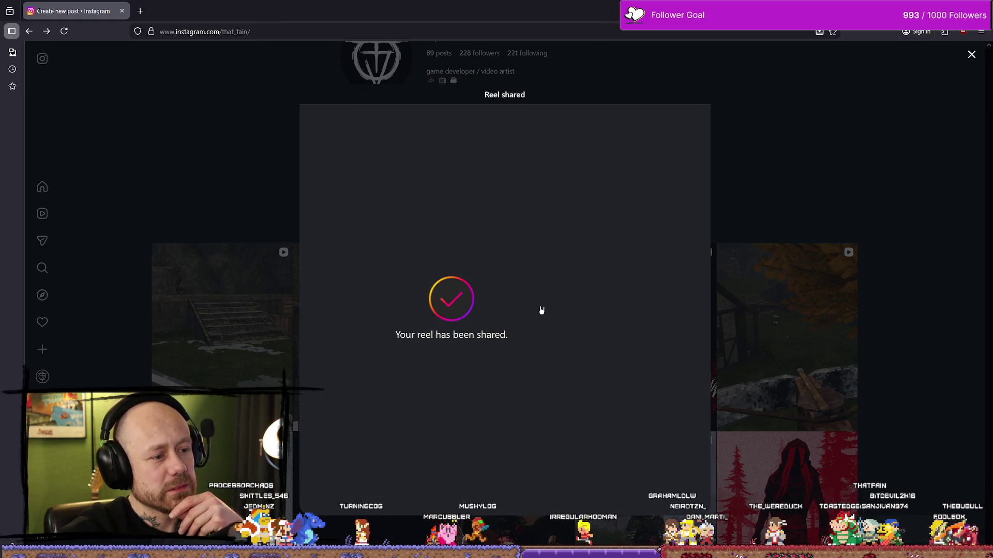
click(836, 183)
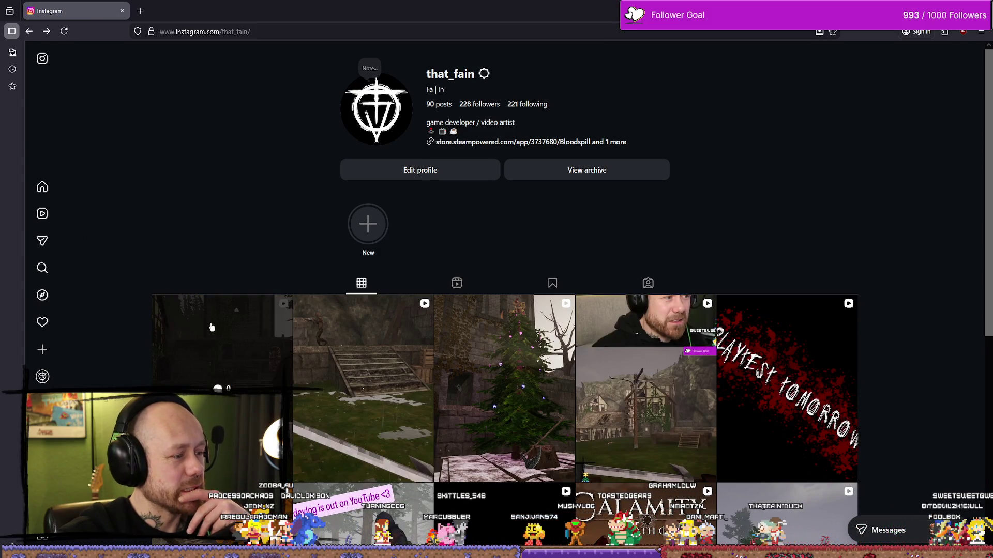
click(265, 371)
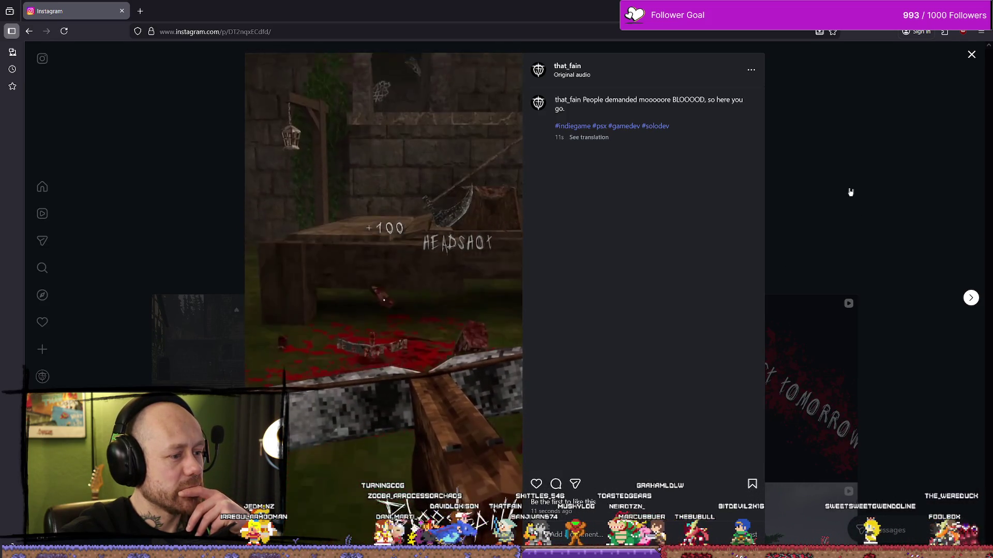
click(848, 193)
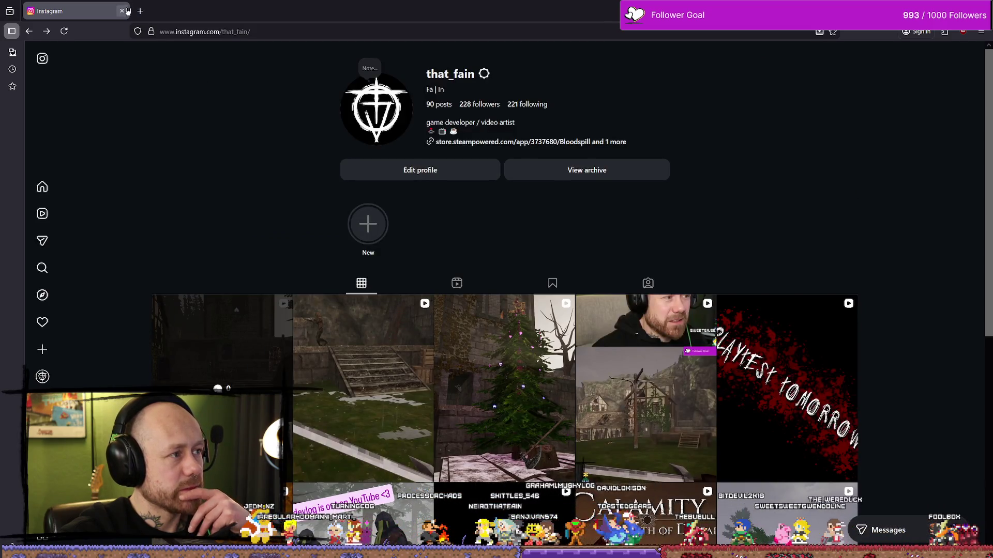
click(218, 32)
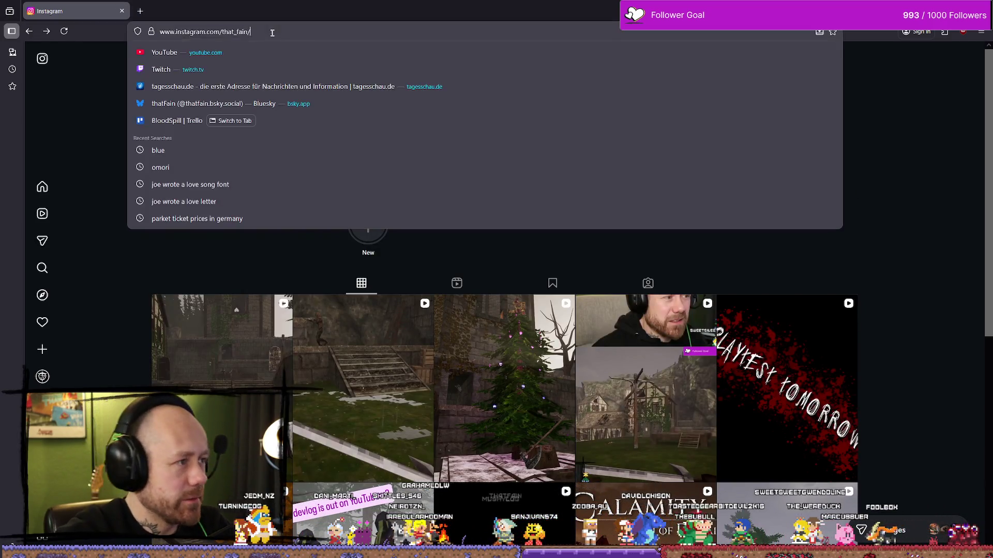
Step: Go to reddit and open r/IndieDev from the Recent list in the sidebar
text(reddit)
key(Return)
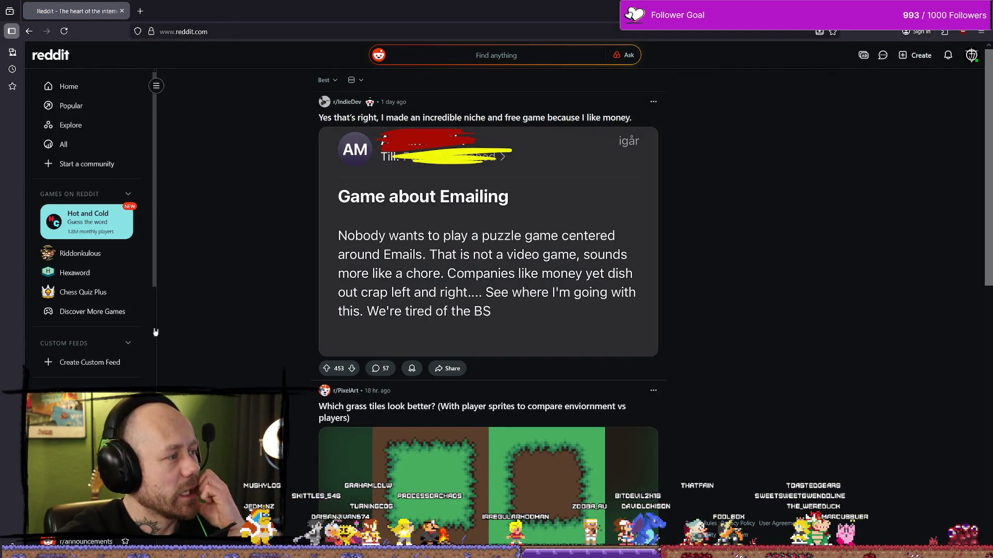
scroll(119, 259, down, 5)
scroll(119, 258, up, 5)
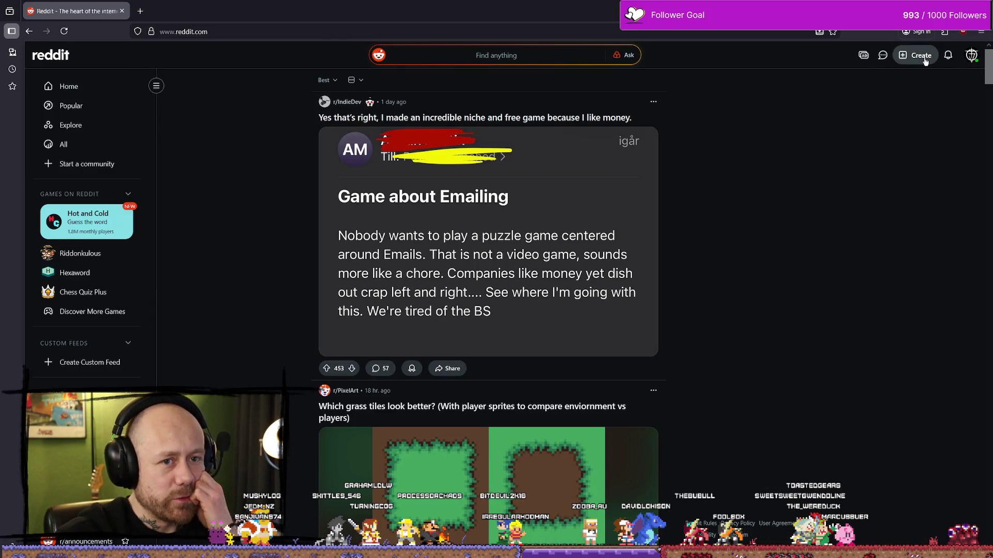
scroll(209, 245, down, 3)
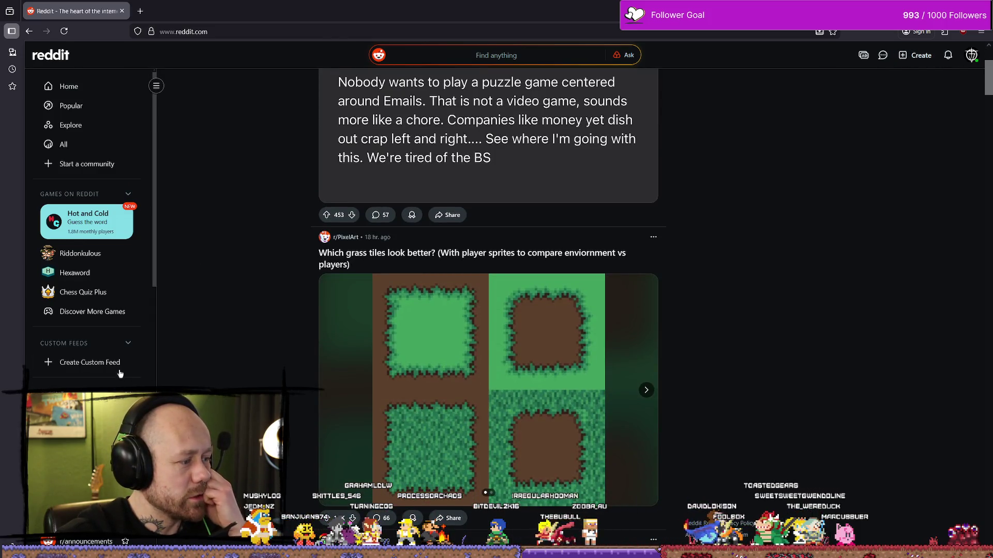
scroll(91, 331, down, 6)
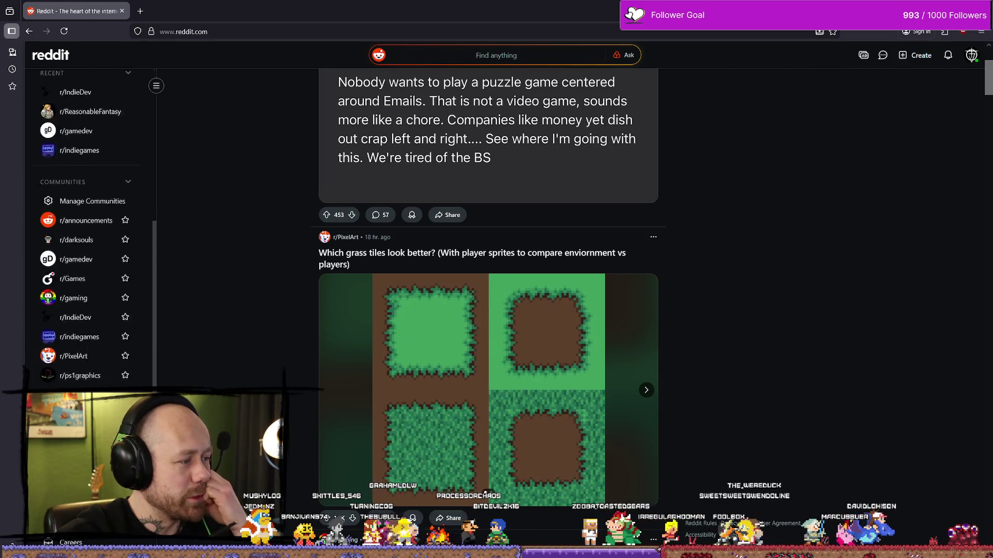
scroll(85, 310, up, 6)
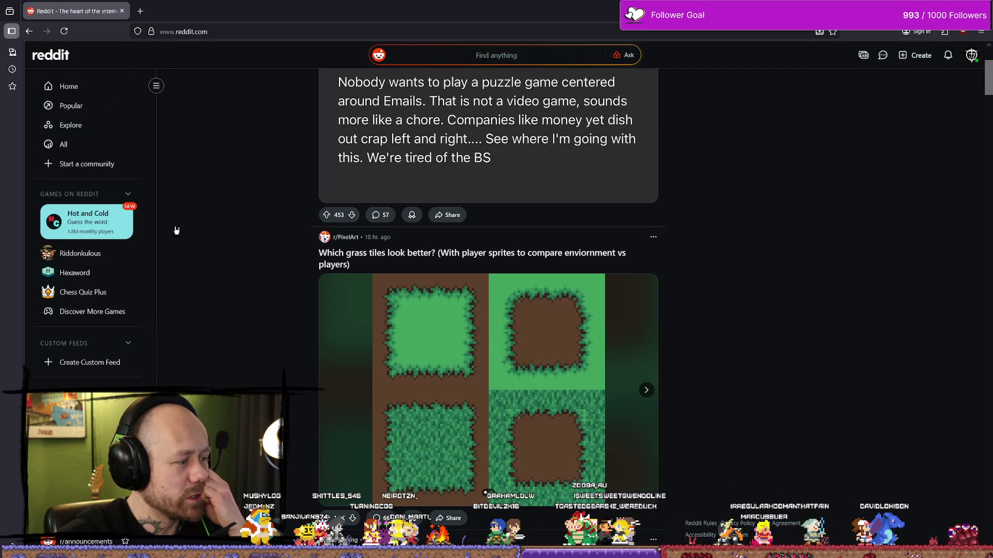
scroll(80, 264, down, 3)
click(86, 258)
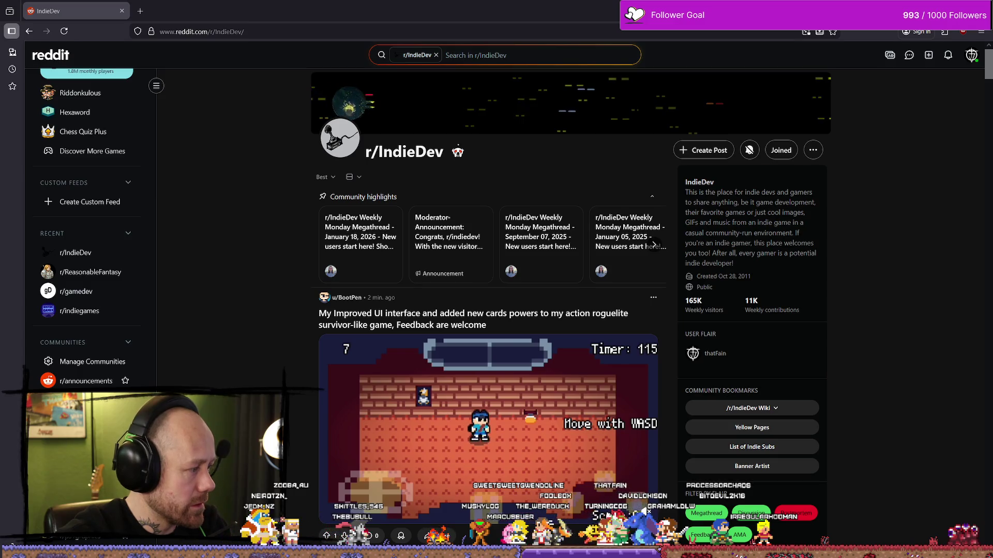
click(141, 11)
Step: Search for Bravest Warriors and open its Wikipedia article, briefly enlarging the poster
text(Bravest Warriors)
key(Return)
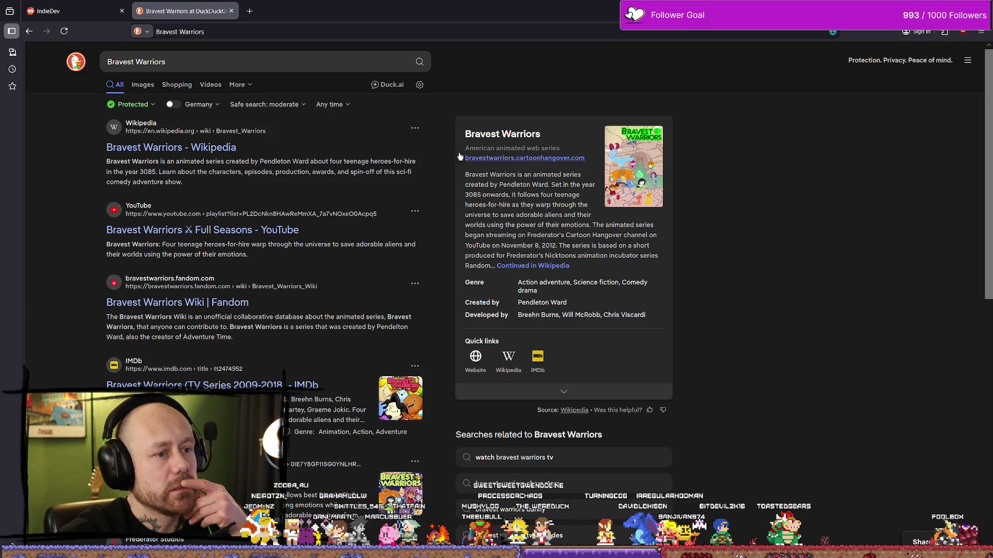
click(182, 148)
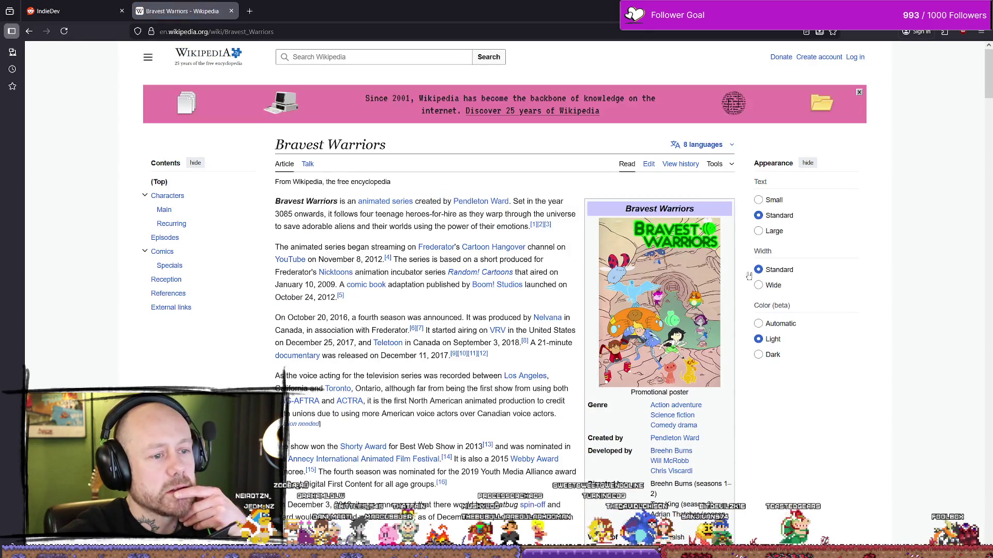
click(708, 284)
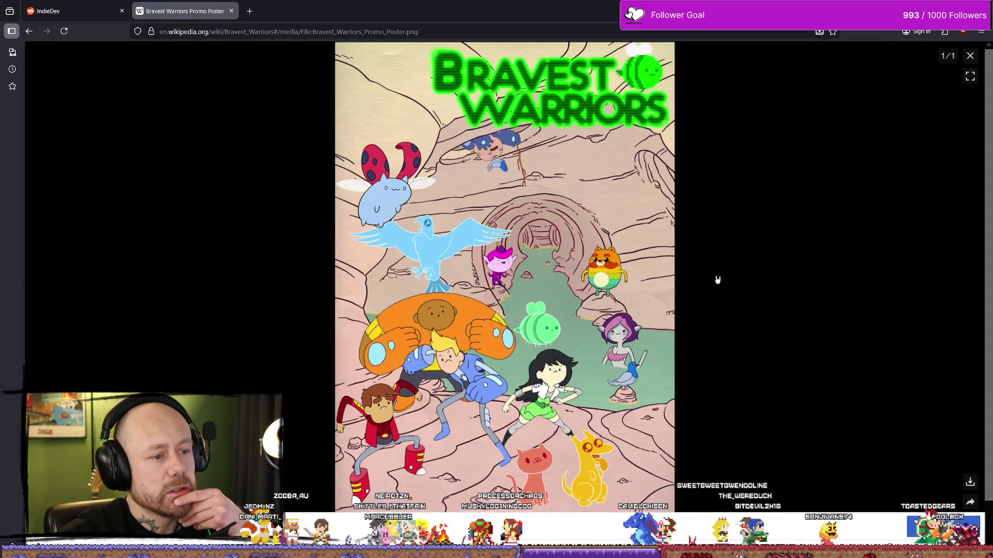
click(970, 55)
Step: Scroll through the Bravest Warriors article and view the promo poster full size
scroll(428, 188, down, 1)
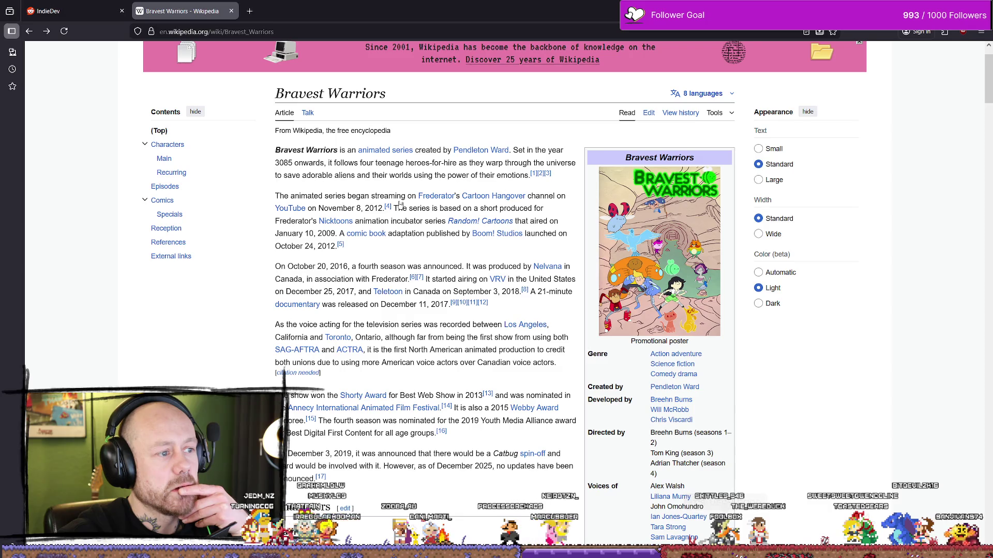
scroll(400, 206, down, 2)
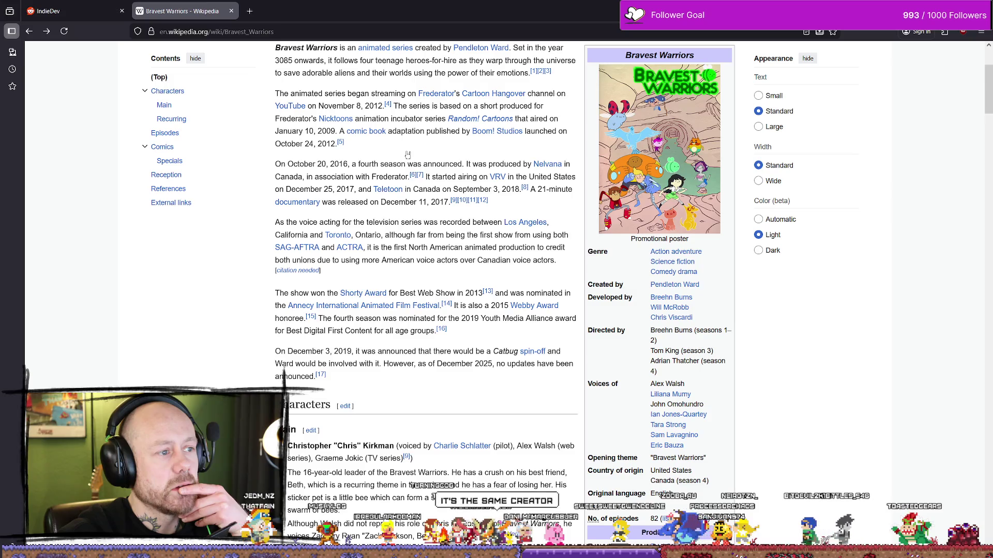
scroll(408, 153, up, 1)
scroll(450, 172, down, 3)
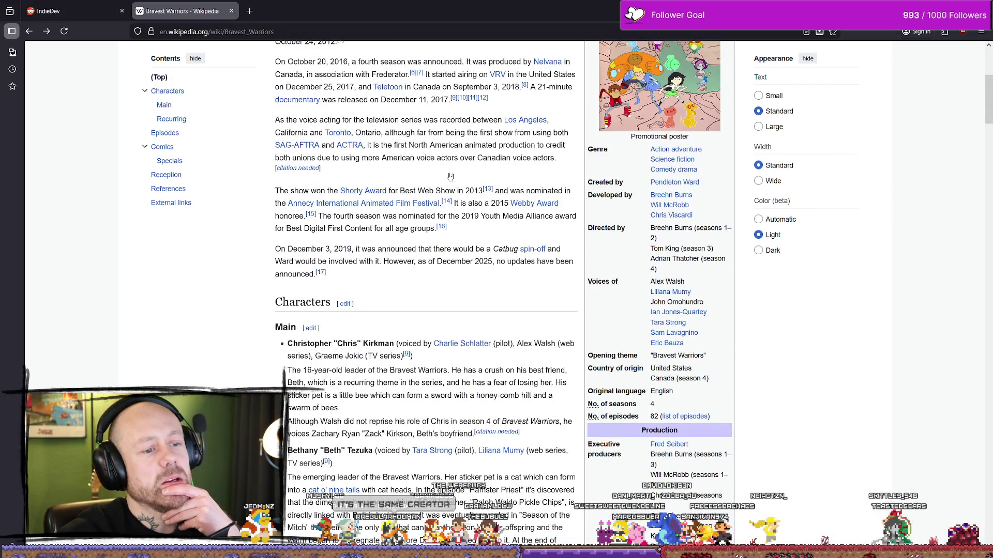
scroll(450, 177, down, 10)
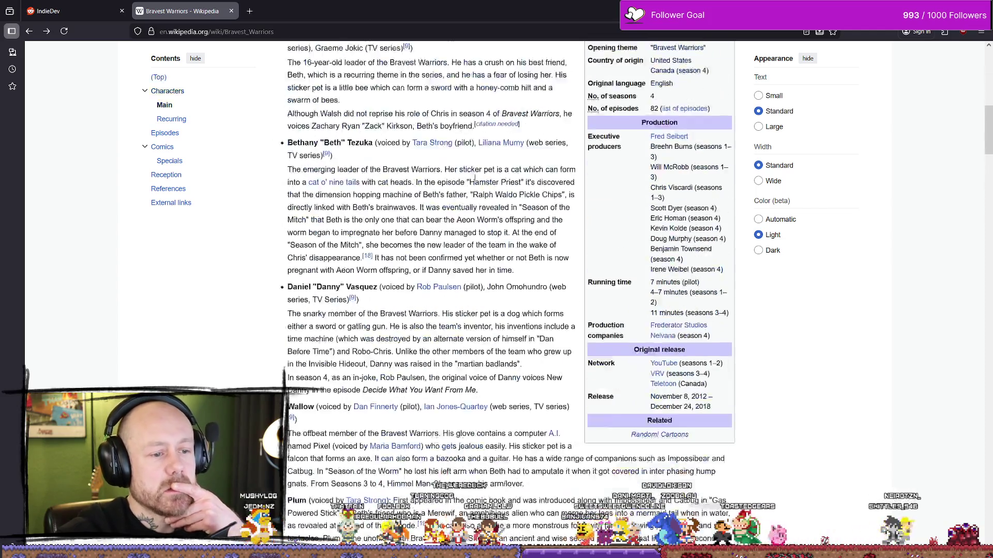
scroll(459, 207, up, 15)
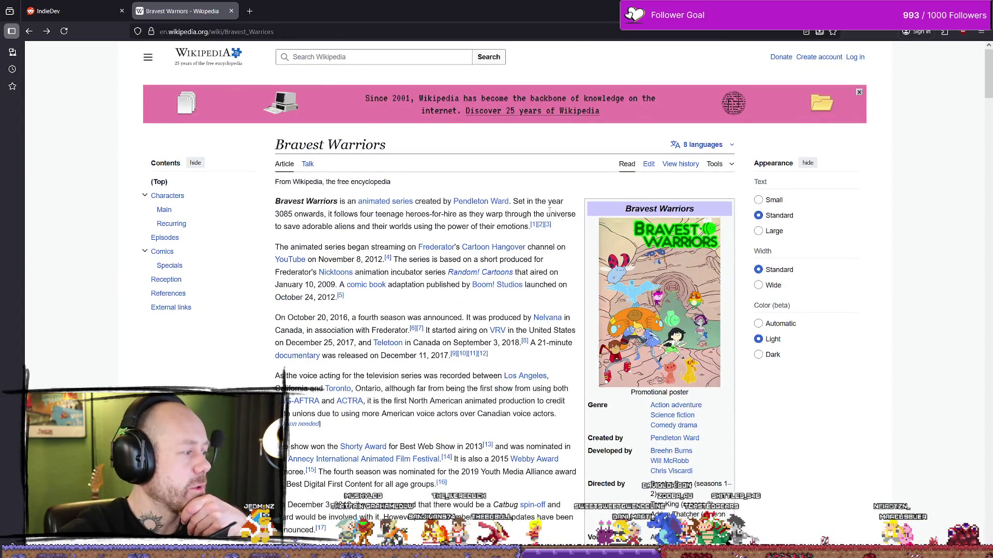
click(623, 259)
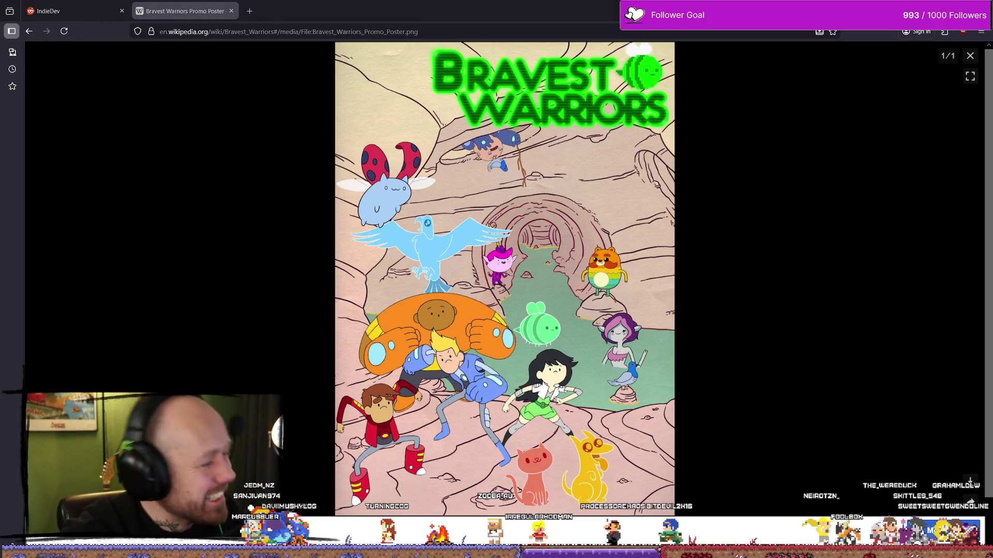
click(970, 56)
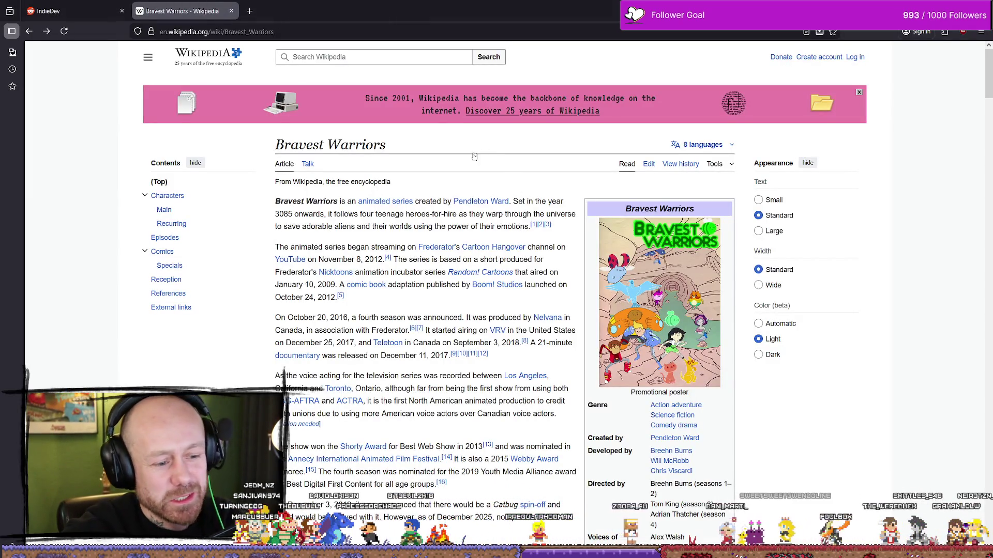
Step: Close the Wikipedia tab and browse the r/IndieDev feed
scroll(478, 149, down, 2)
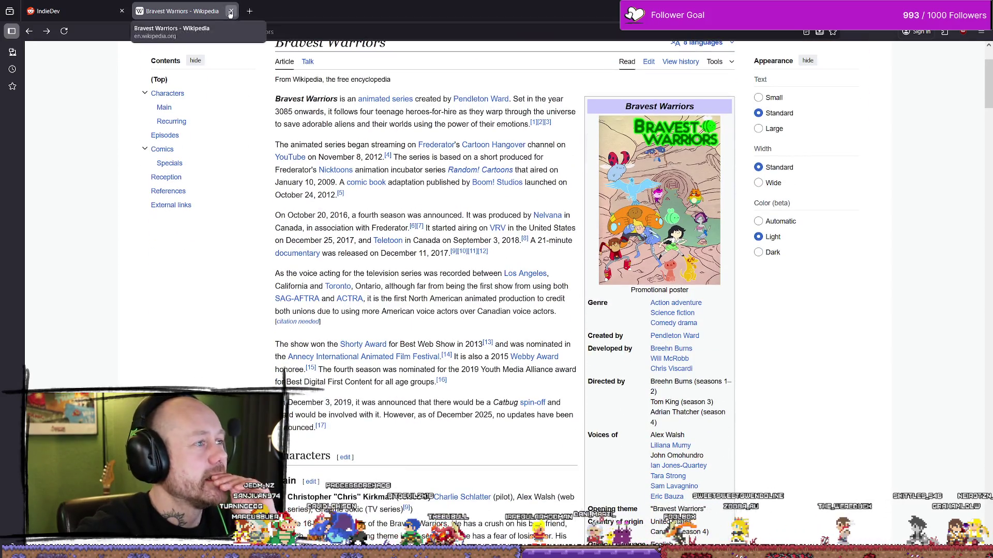
click(231, 11)
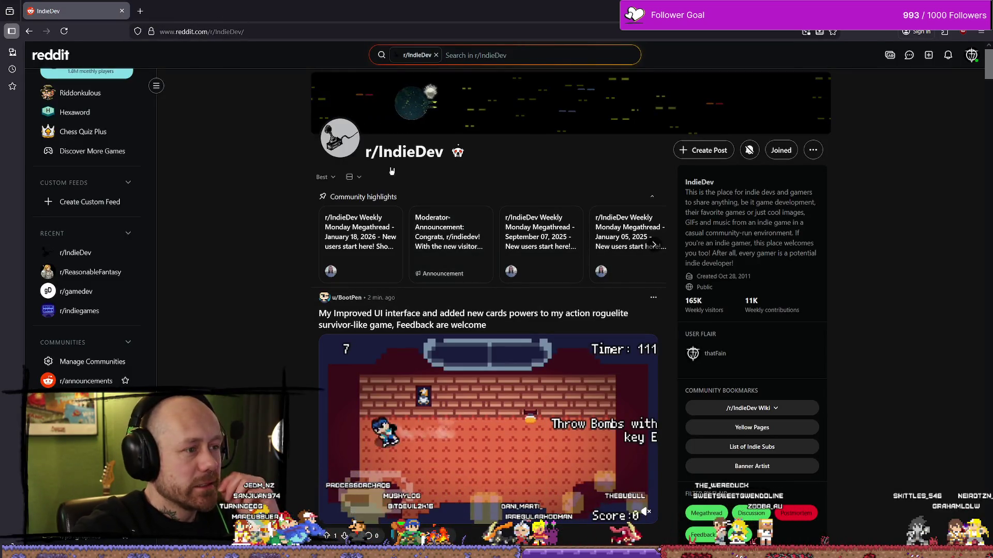
scroll(391, 157, down, 2)
scroll(517, 232, up, 2)
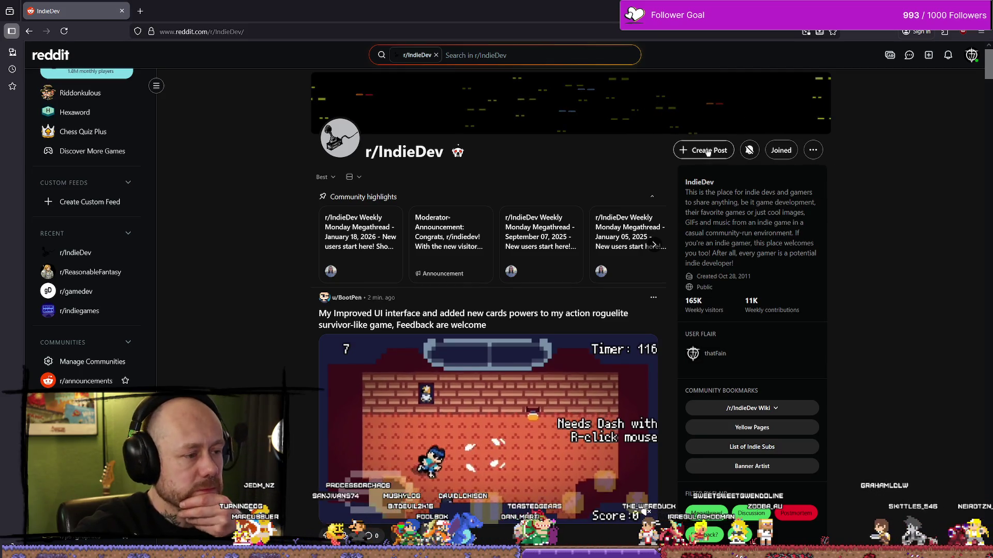
scroll(559, 300, down, 5)
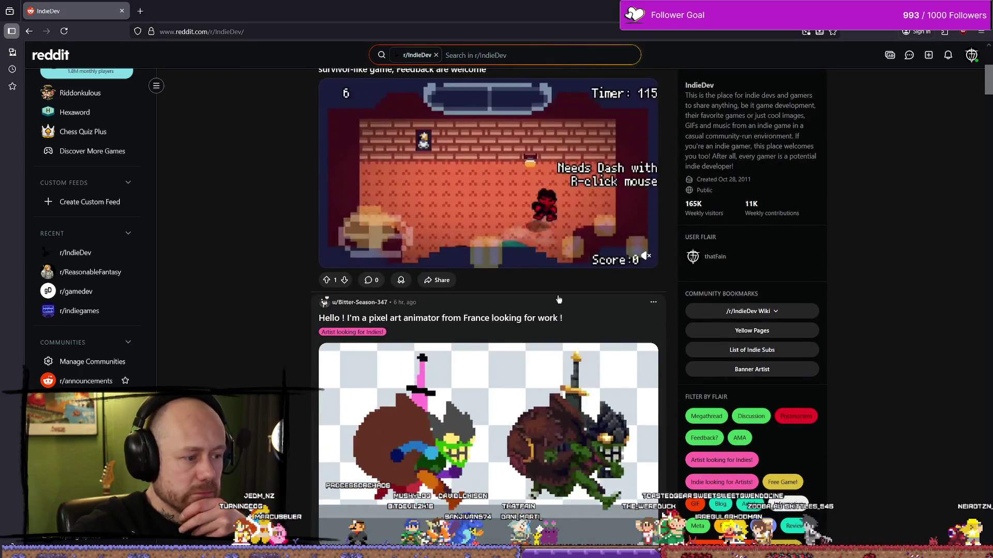
scroll(559, 300, down, 3)
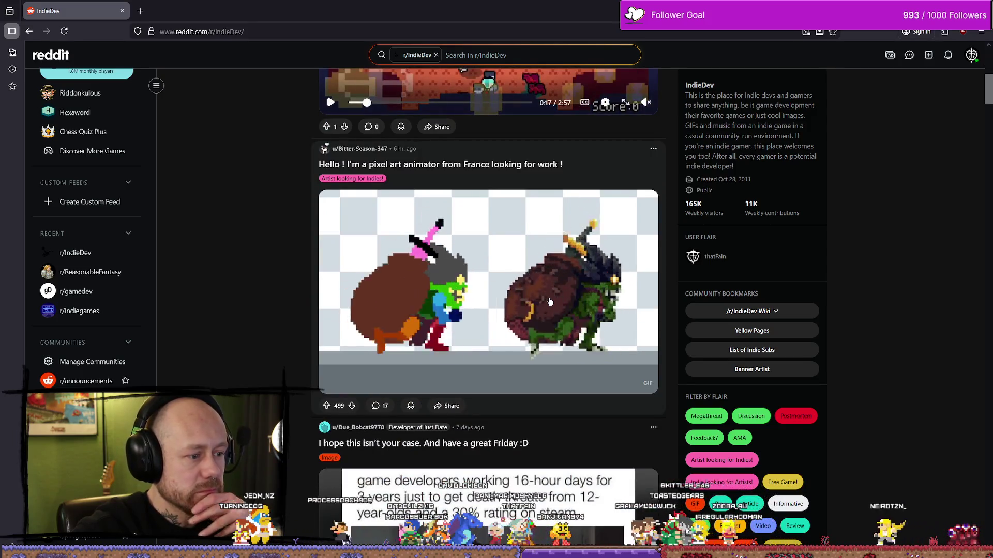
scroll(550, 302, up, 8)
Step: Start a new r/IndieDev post and clear the Bravest Warriors title, leaving it empty
click(705, 151)
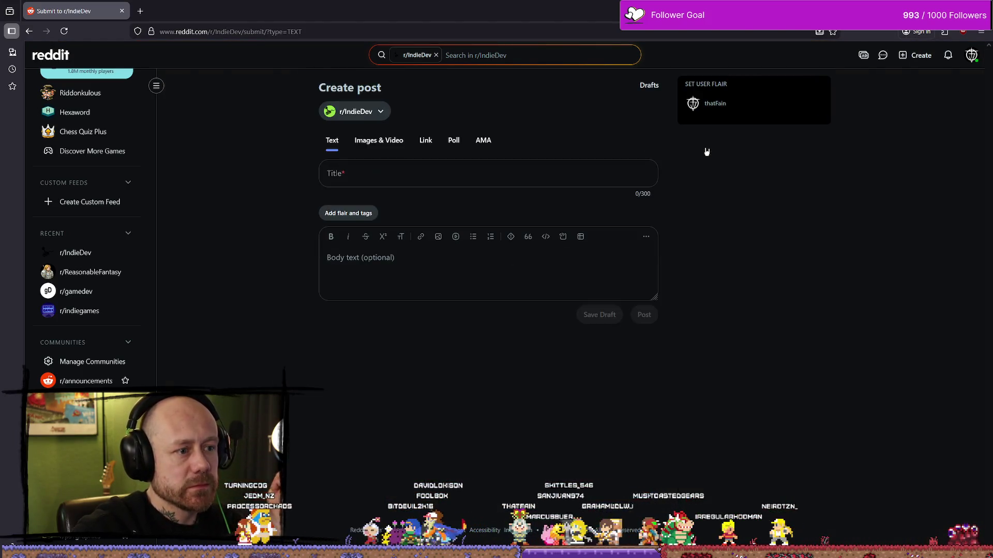
click(460, 186)
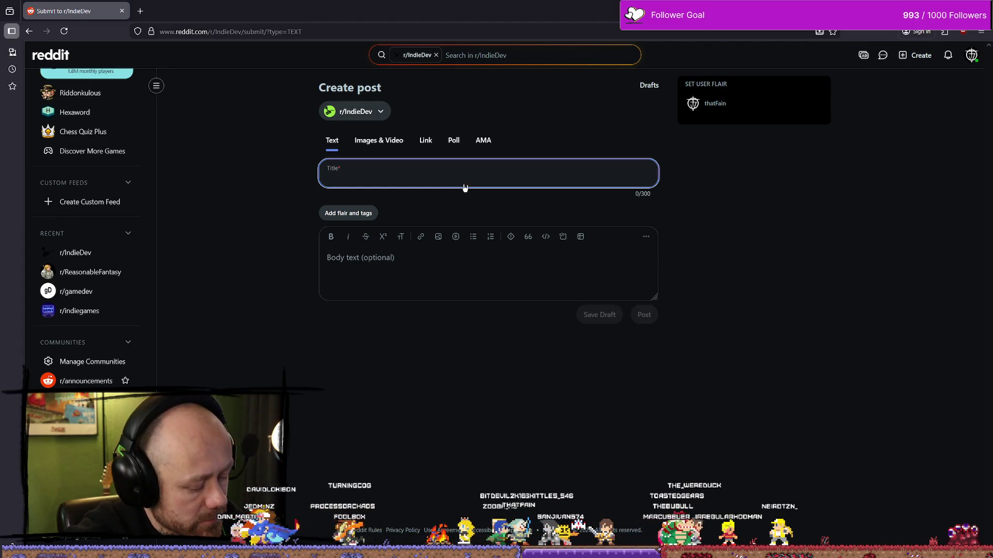
text(Bravest Warriors)
click(288, 181)
click(409, 178)
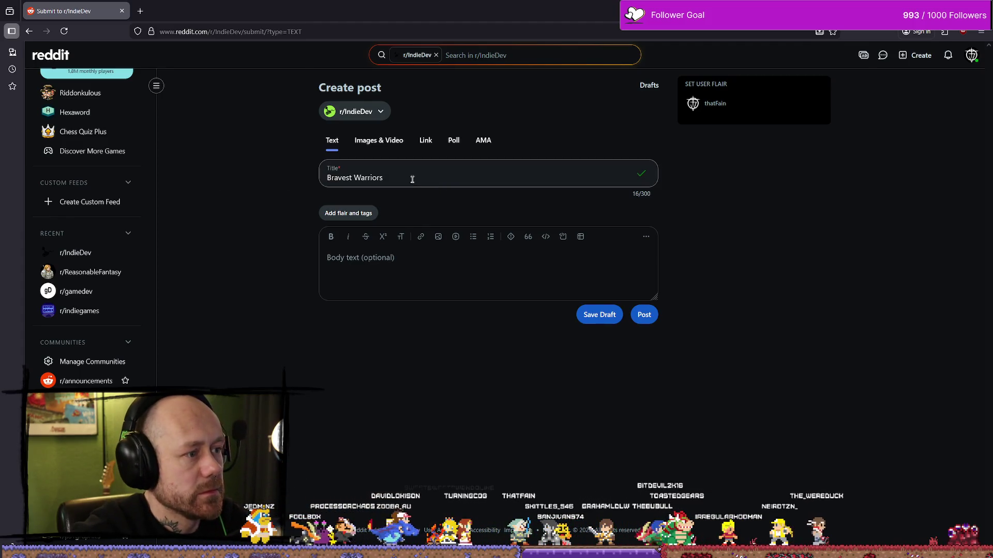
key(ctrl+a)
key(BackSpace)
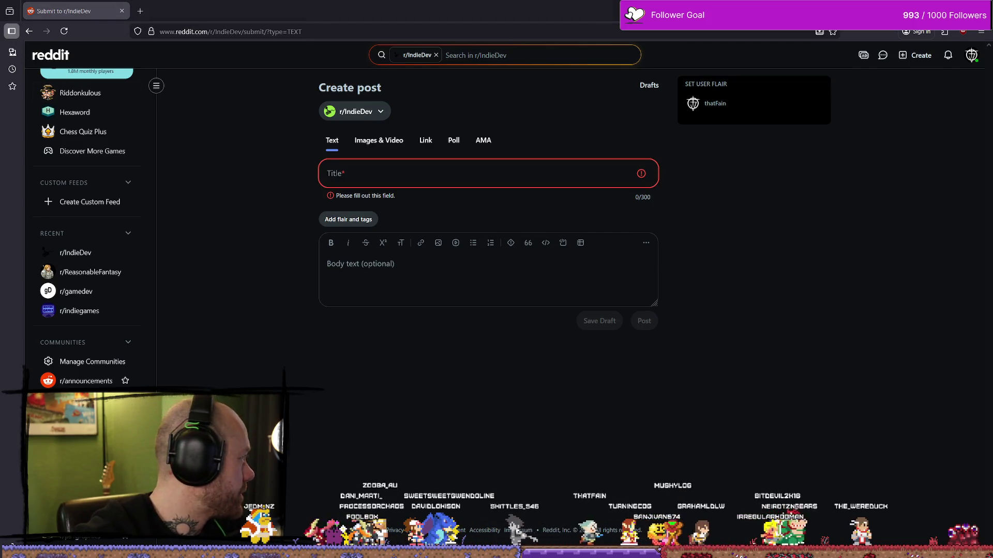
click(278, 171)
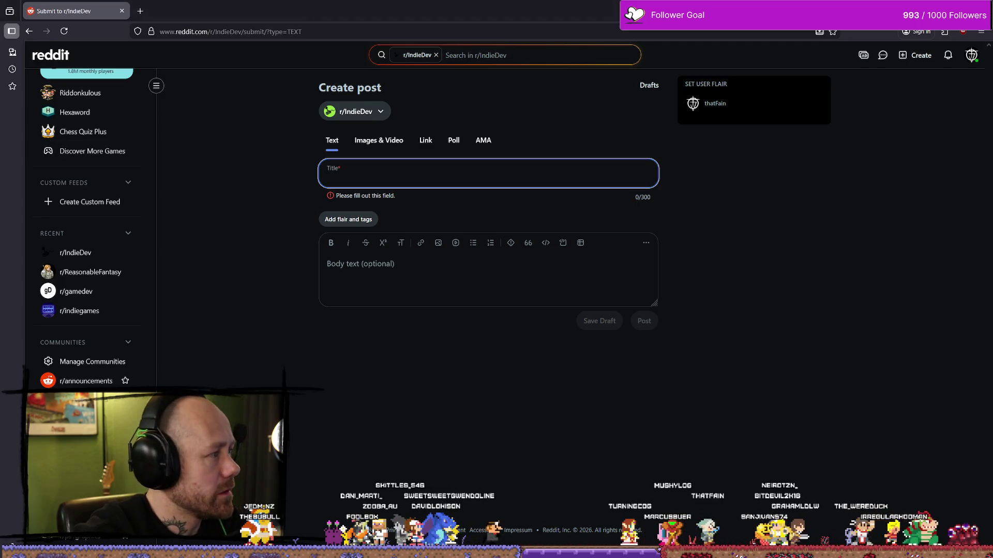
key(ctrl+t)
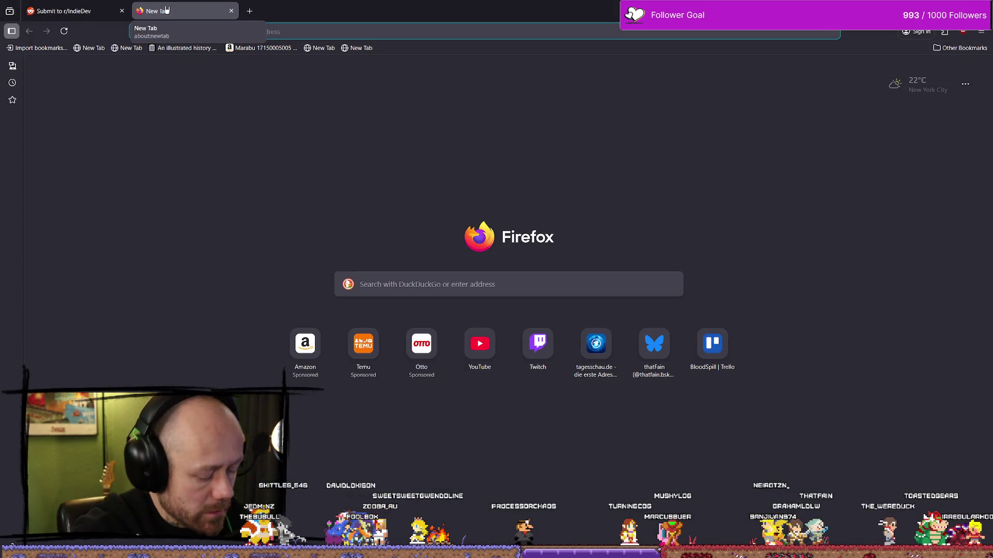
Step: Load bsky.app from the address-bar suggestion, then close the Bluesky tab
text(blue)
key(Down)
key(Down)
key(Down)
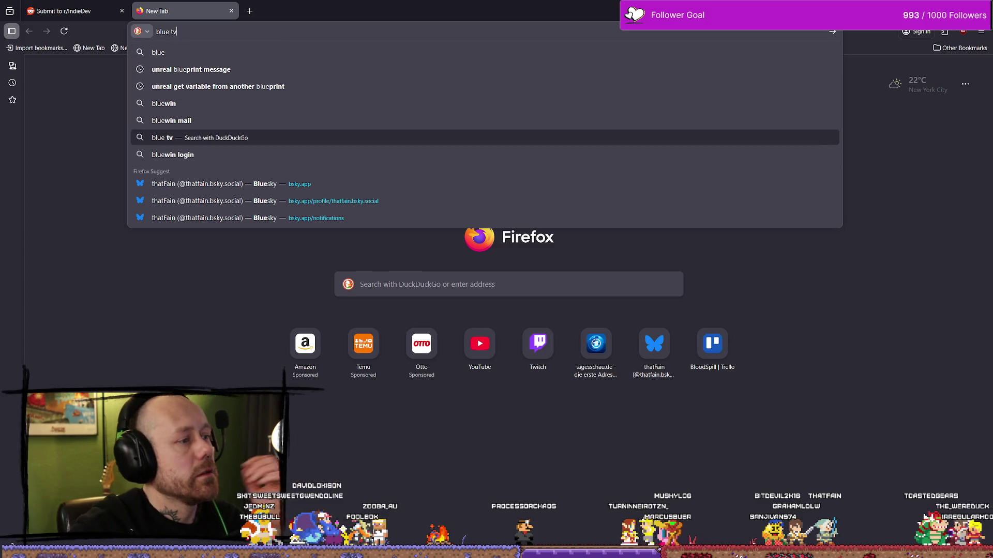
key(Return)
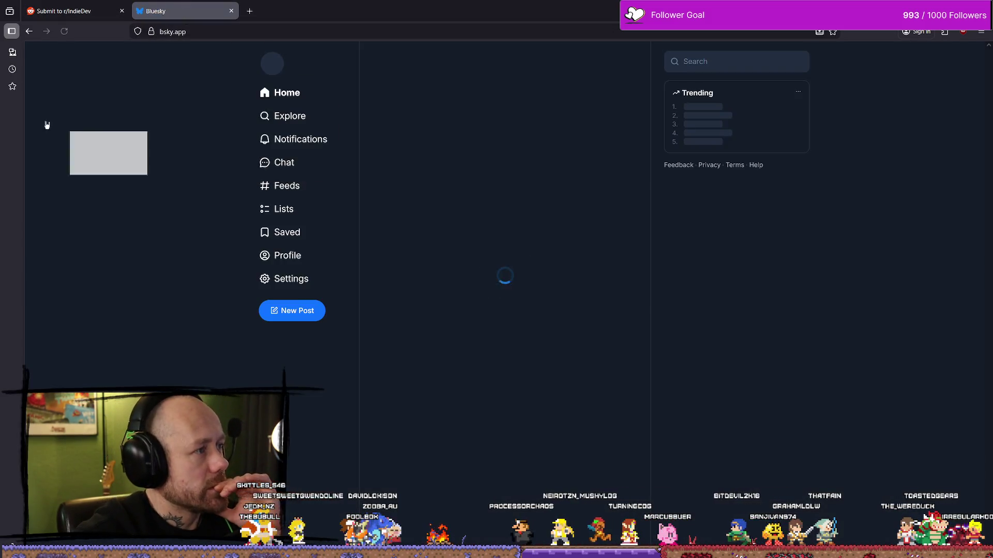
key(ctrl+w)
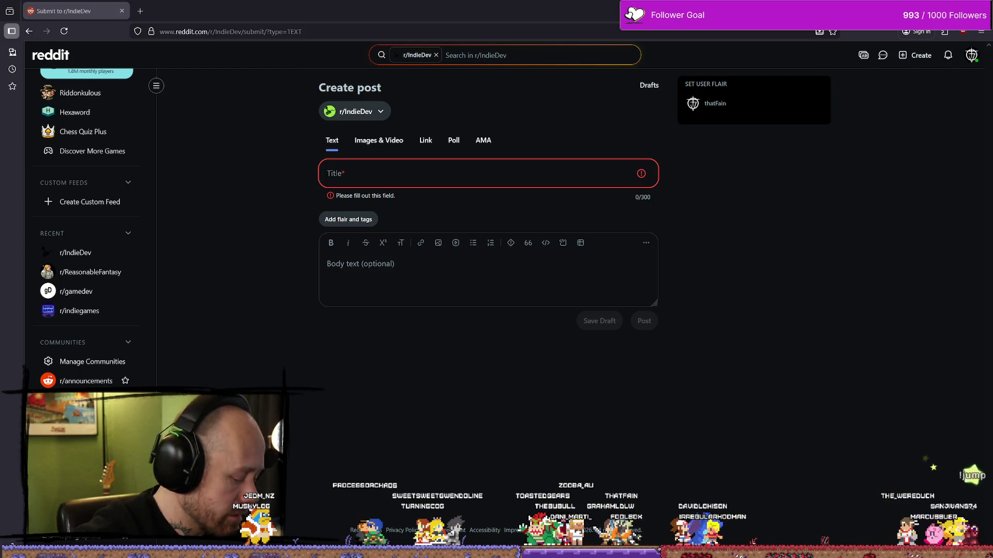
Step: Paste 'People demanded mooooore BLOOOOD, so here you go.' as the r/IndieDev post title, then place the cursor in the body
click(430, 171)
text(People demanded mooooore BLOOOOD, so here you go.)
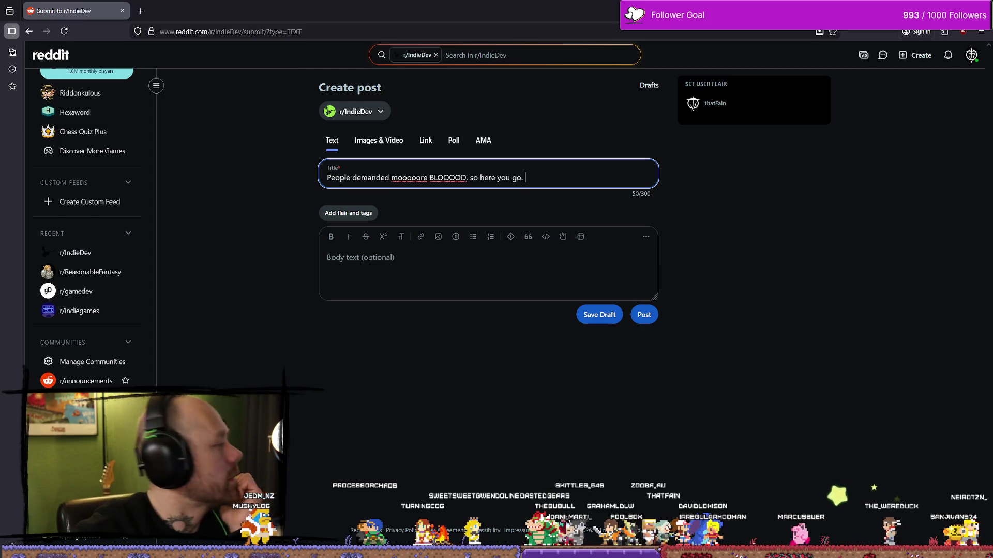
key(alt+Tab)
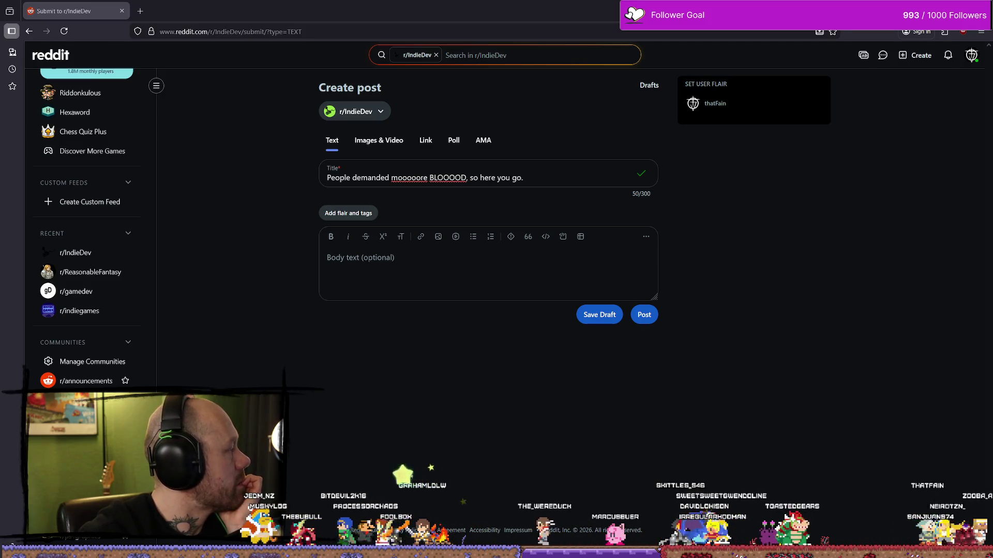
key(alt+Tab)
click(469, 277)
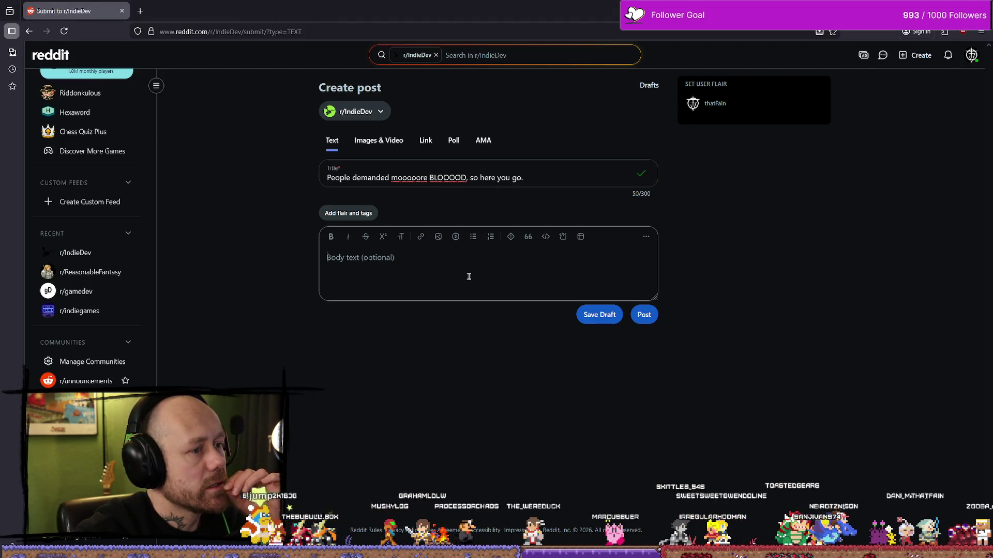